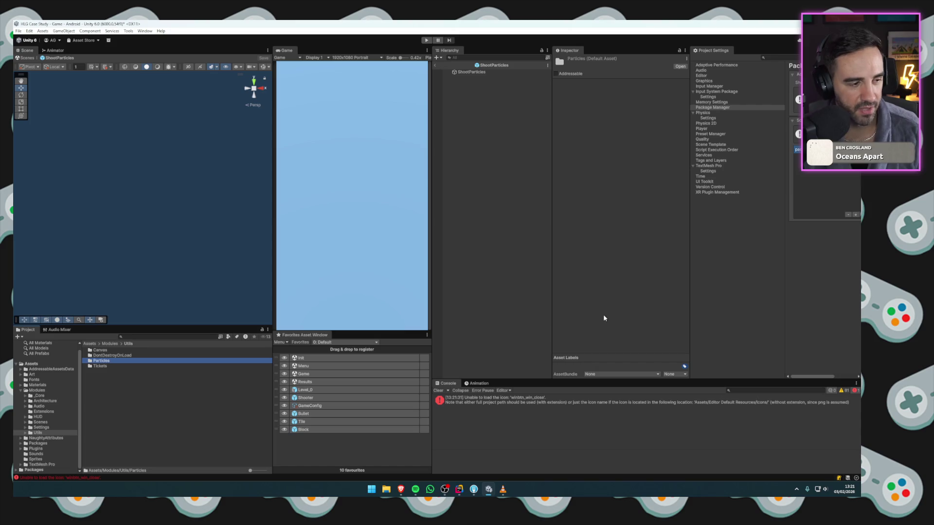
Clear the Console errors and open Utils/Particles to look at the ParticlesCallbackHandler script.
click(437, 390)
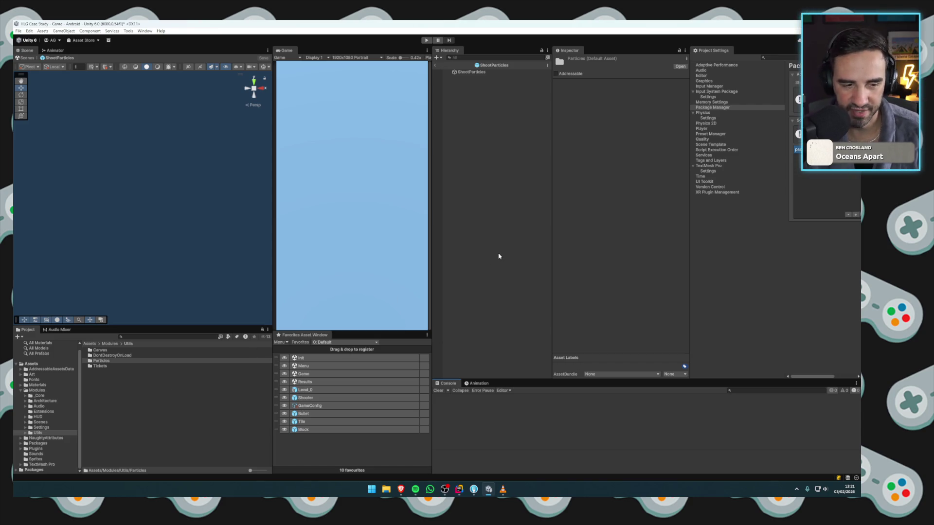
double_click(104, 361)
click(110, 351)
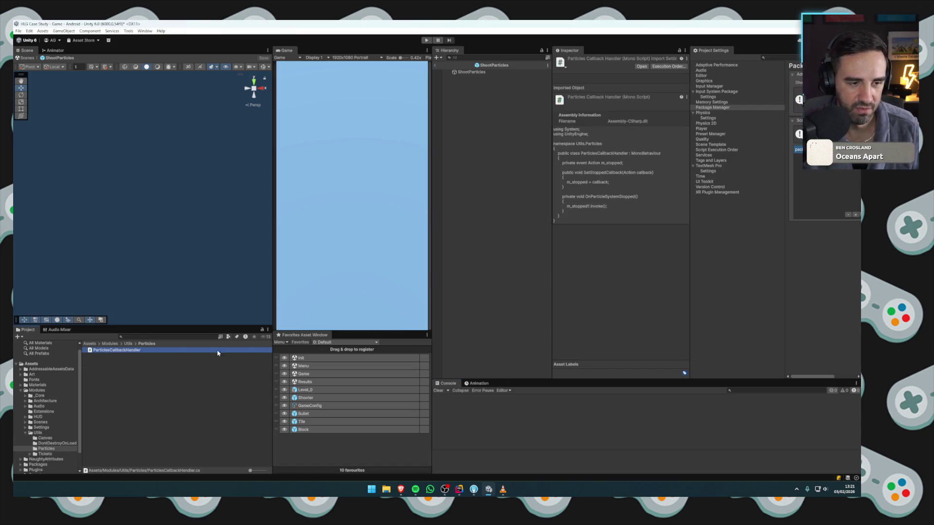
Add a Particles Callback Handler component to ShootParticles via an Add Component search for 'part'.
click(469, 74)
click(590, 127)
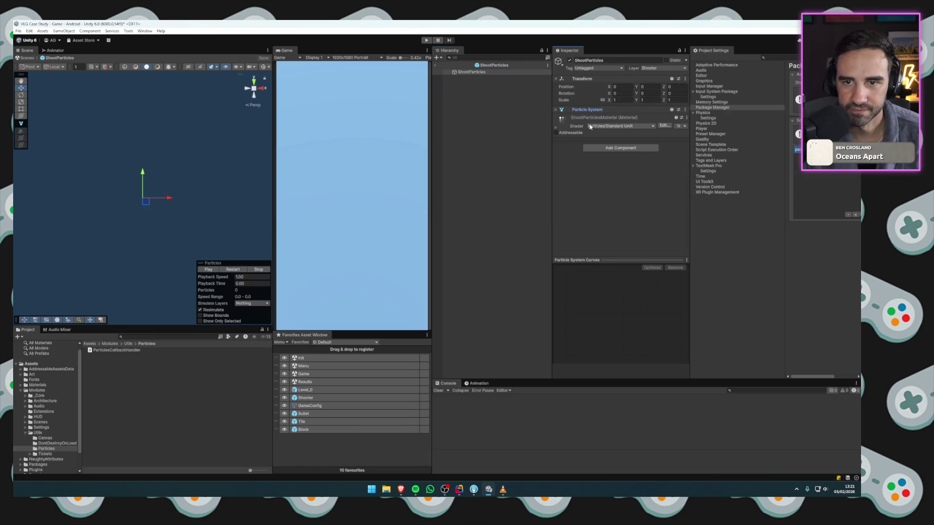
click(594, 148)
text(part)
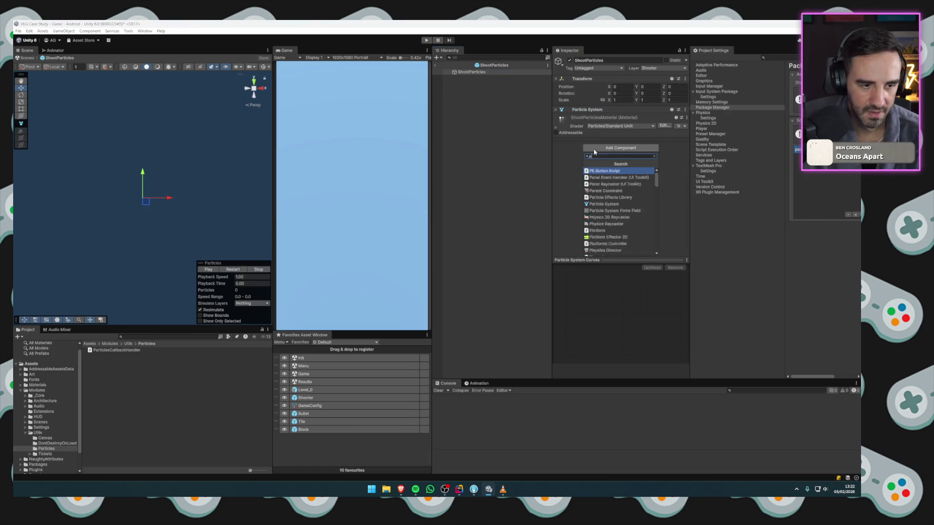
key(Down)
key(Down)
key(Down)
key(Return)
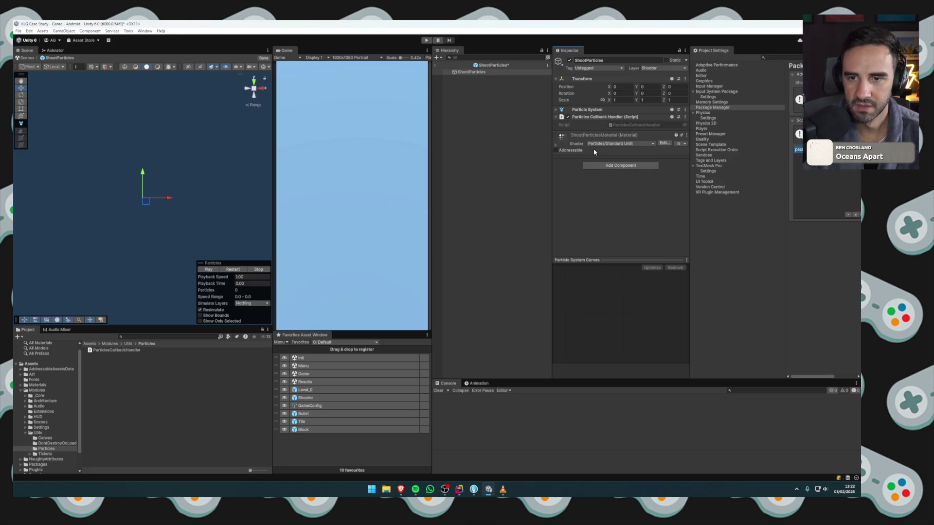
Open ParticlesCallbackHandler.cs in Rider and read its SetStoppedCallback method and Invoke line.
double_click(619, 125)
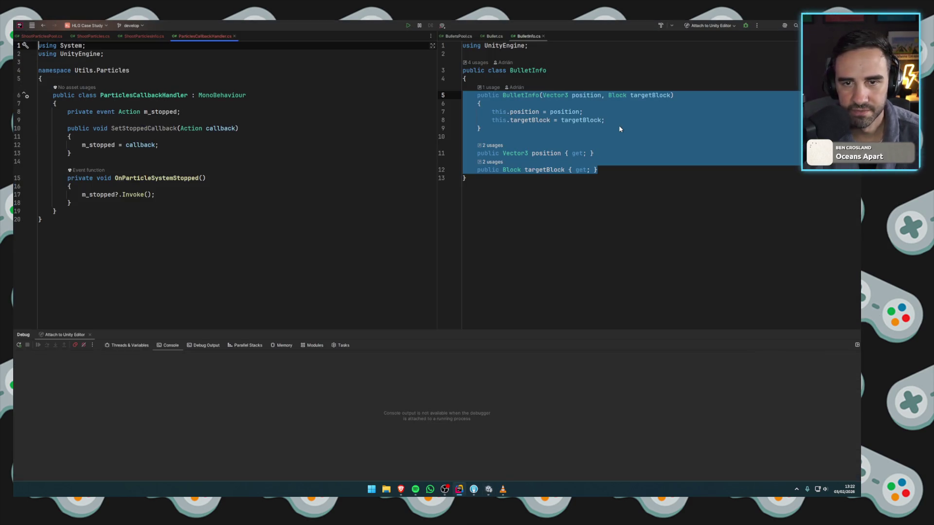
click(144, 128)
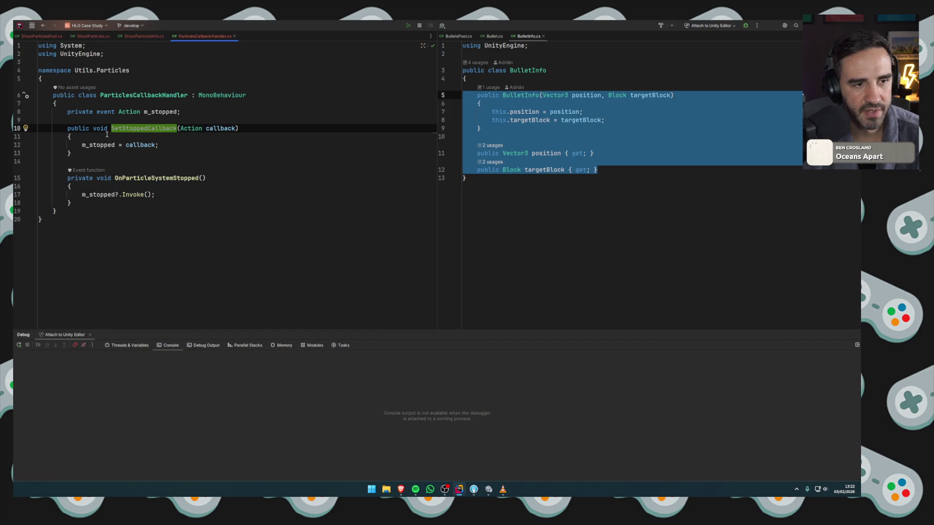
key(Down)
key(Down)
key(Down)
key(Down)
key(Down)
key(End)
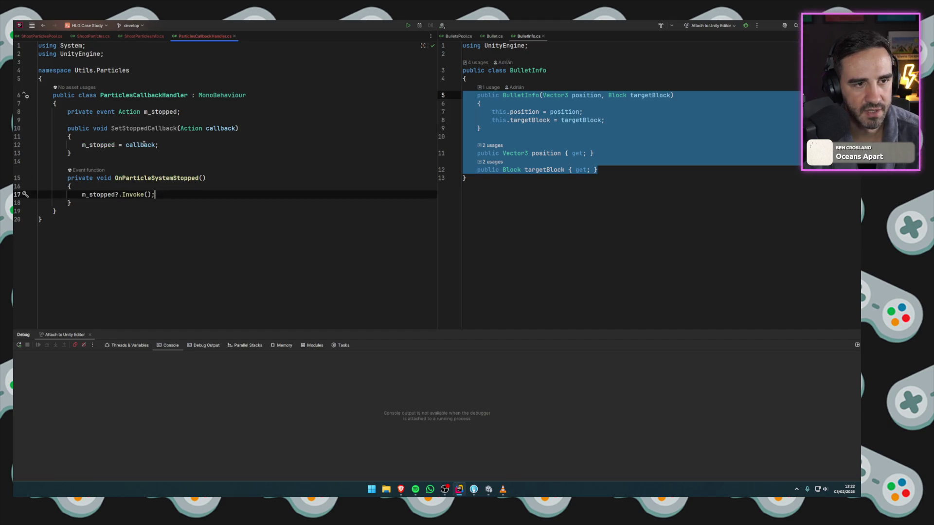
click(141, 128)
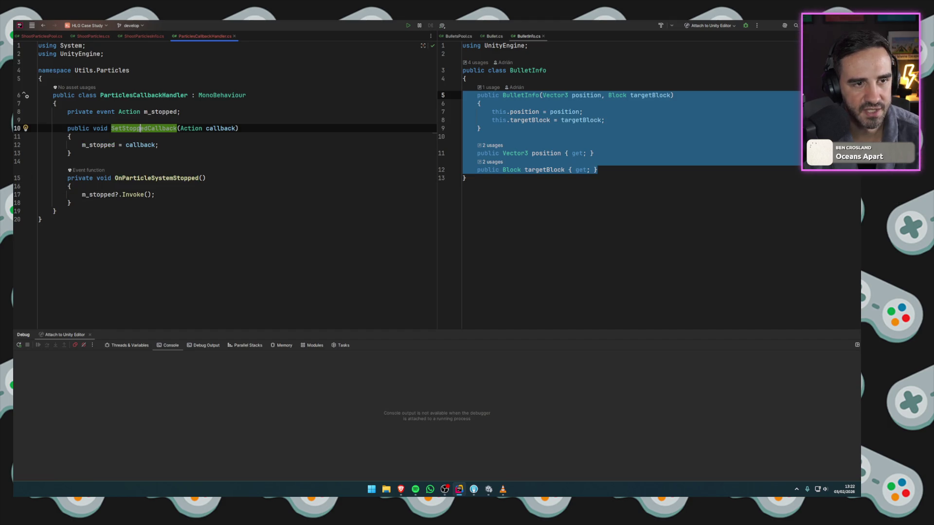
Close ParticlesCallbackHandler.cs, leaving ShootParticles.cs open at its Generated method and class body.
middle_click(200, 36)
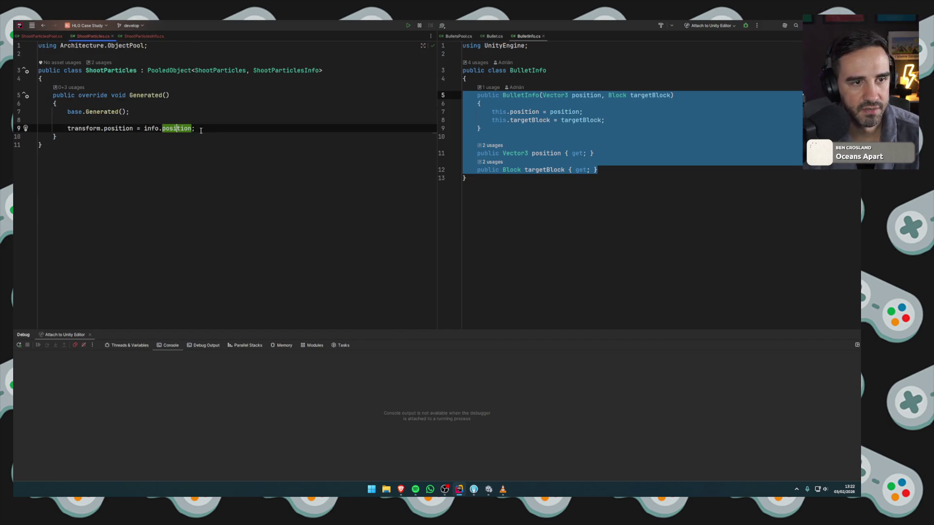
click(201, 131)
key(Return)
key(Return)
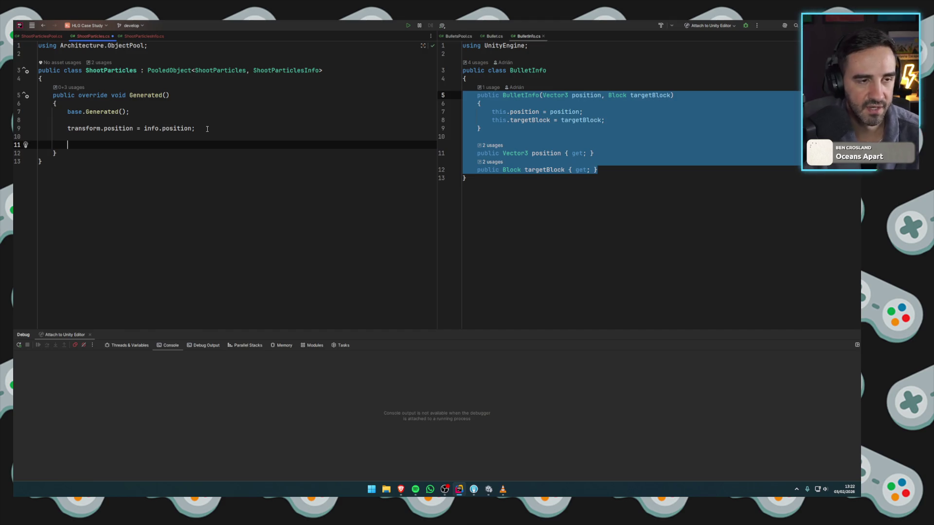
key(BackSpace)
key(BackSpace)
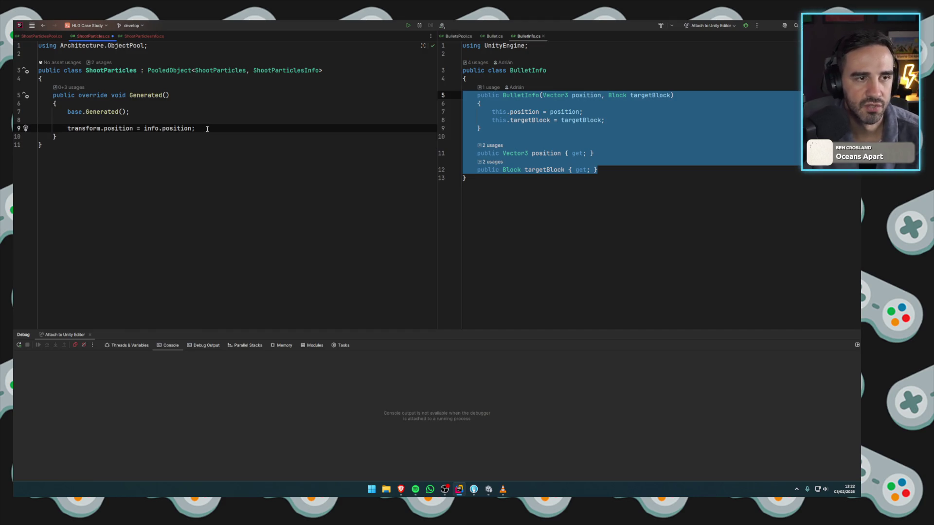
click(97, 78)
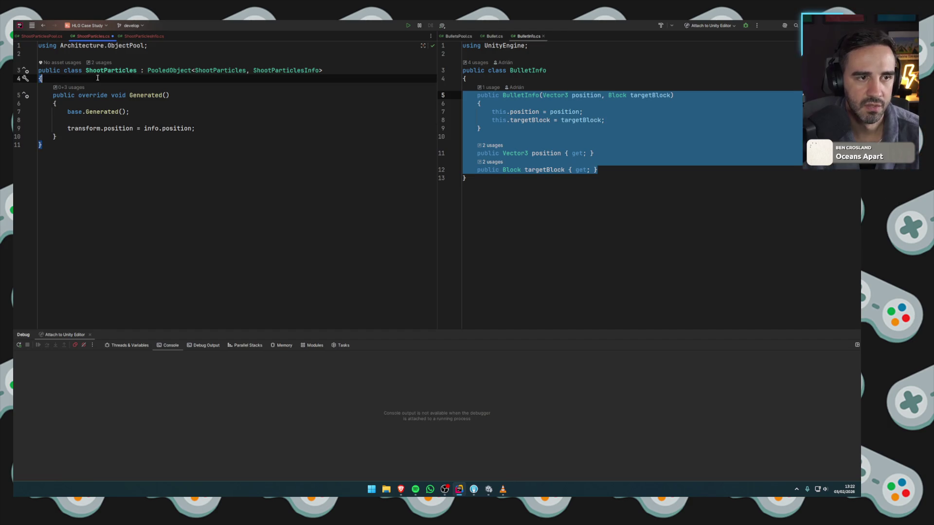
Add a [SerializeField] private ParticlesCallbackHandler field named m_particlesCallbackHandler using the sfield template.
key(Return)
key(Return)
key(Up)
text(sfield)
key(Return)
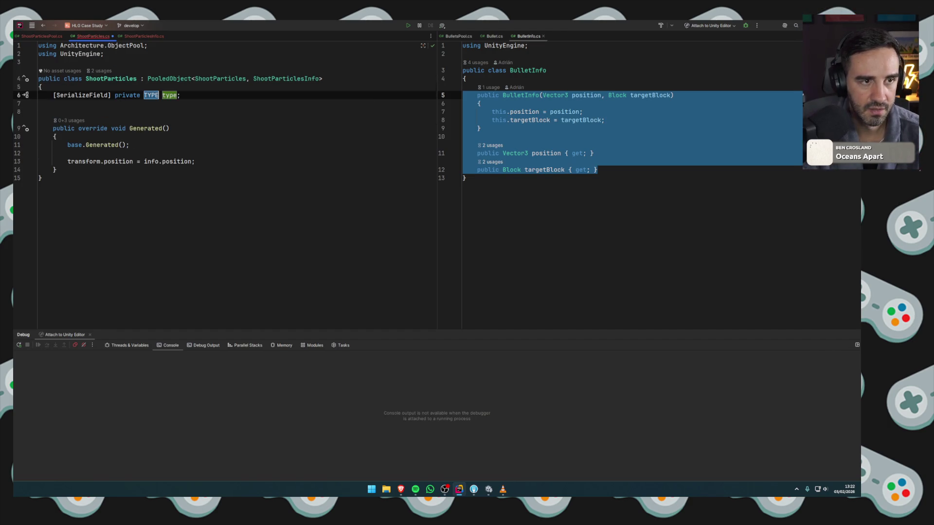
text(particlesCallbackH)
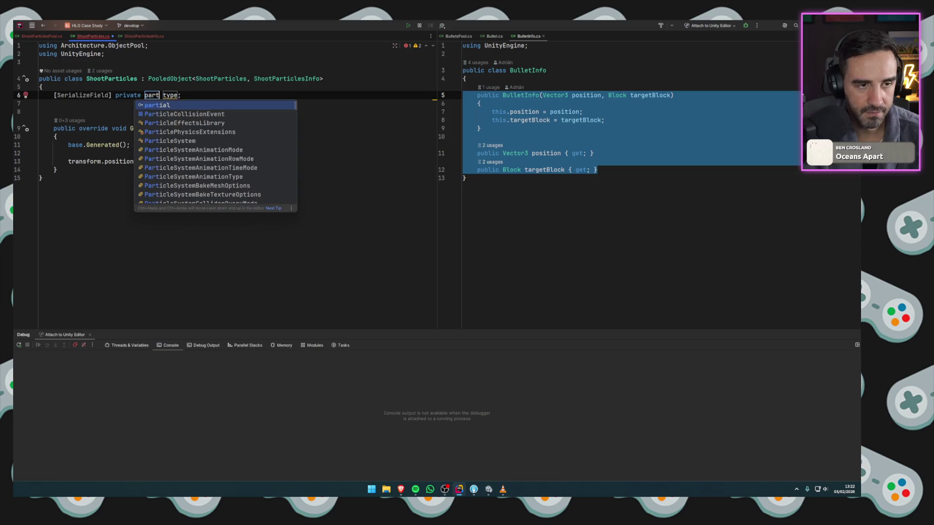
text(andl)
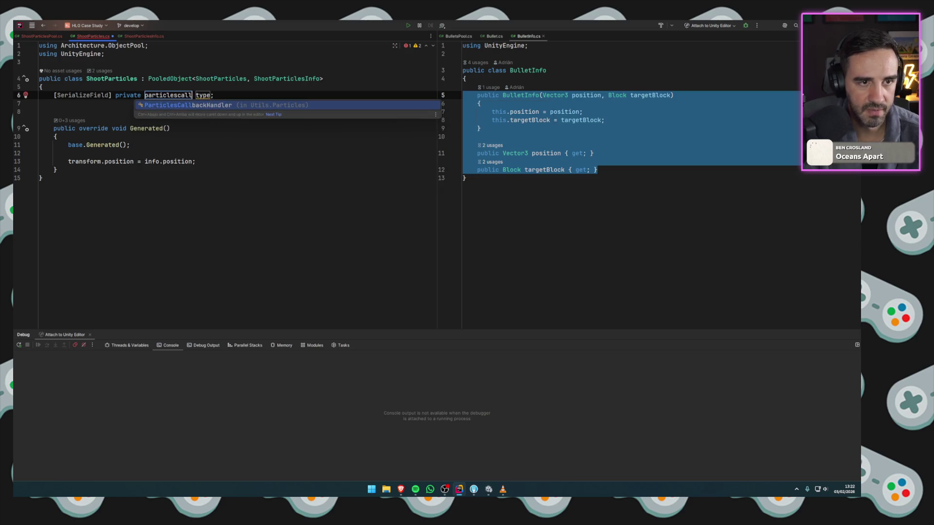
key(Return)
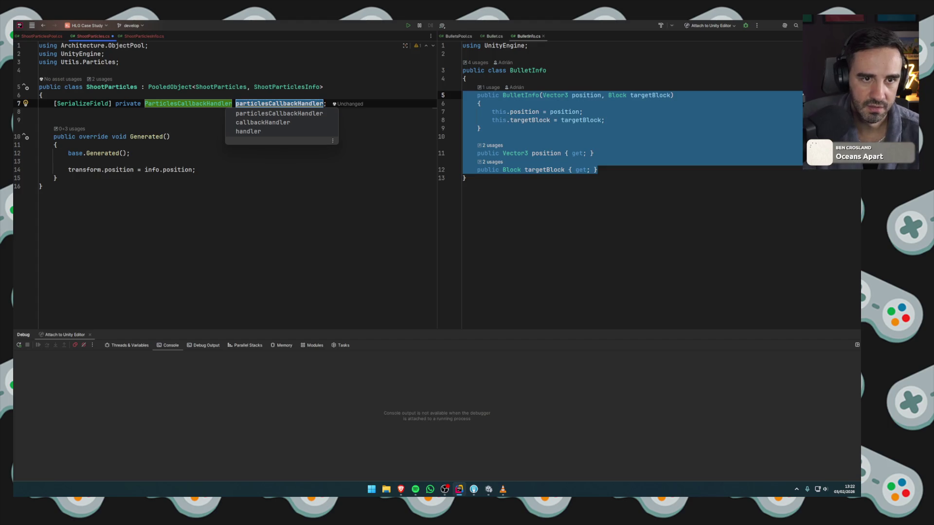
key(Return)
click(241, 103)
key(ctrl+r)
text(r)
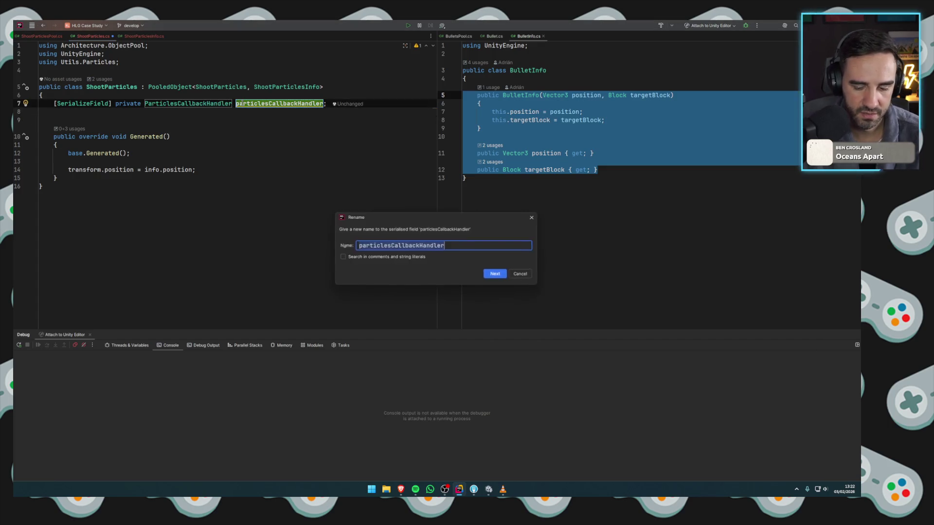
text(m_)
key(Return)
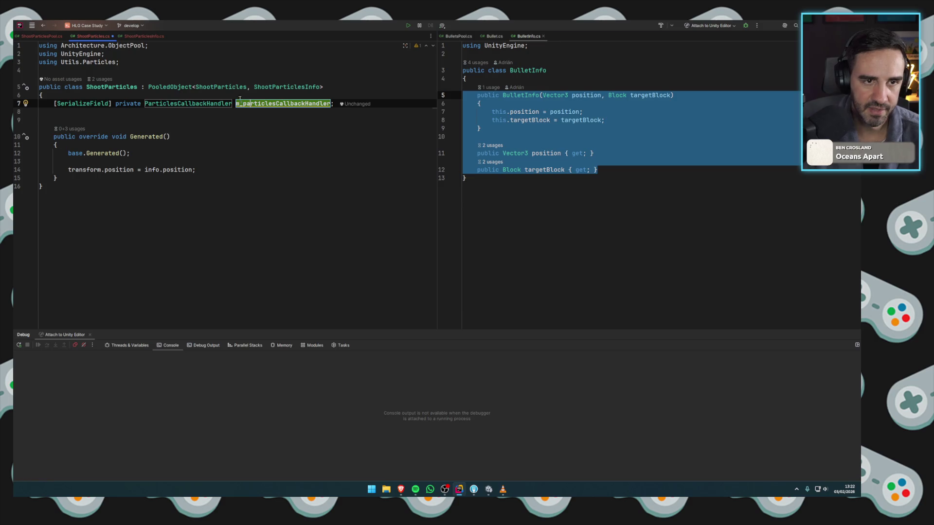
Add m_particlesCallbackHandler.SetStoppedCallback(Release); to Generated() after the position assignment.
click(206, 169)
key(Return)
text(m_particlesCallbackHandler.seta)
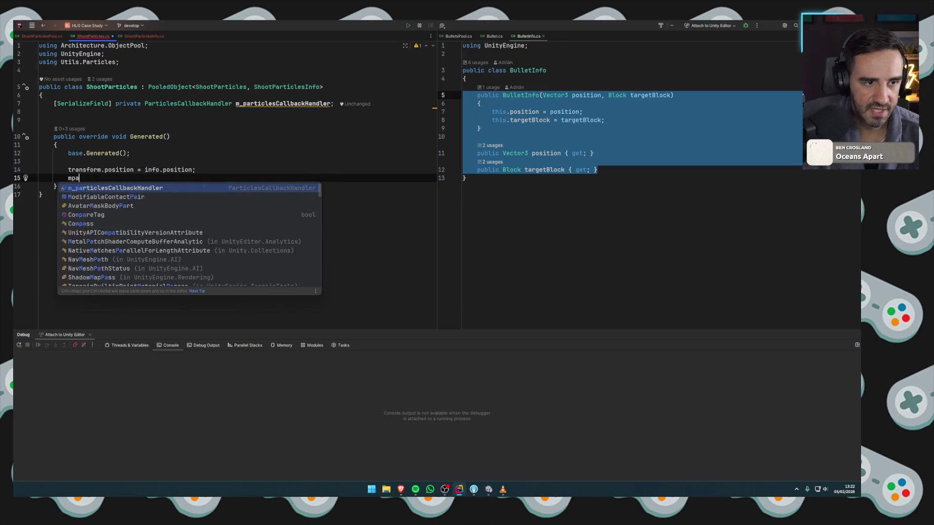
key(BackSpace)
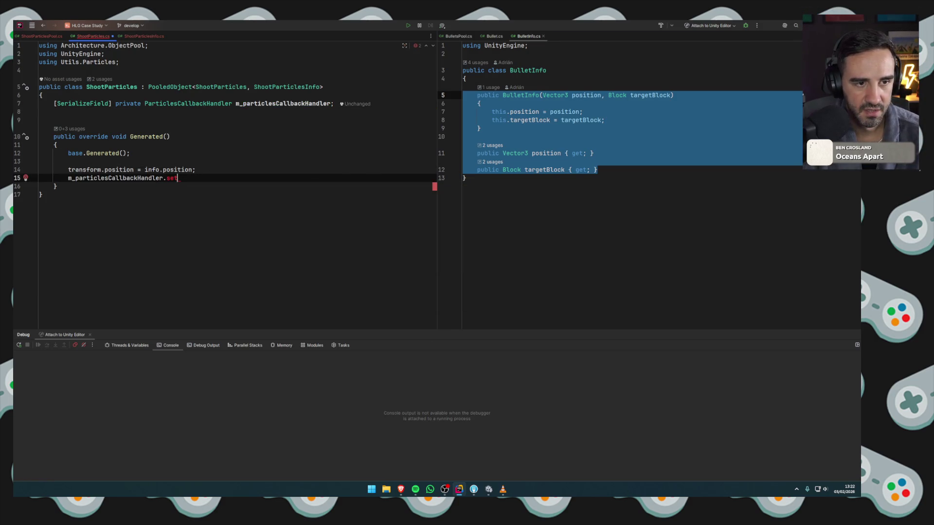
text(st)
key(Return)
text(reeas);)
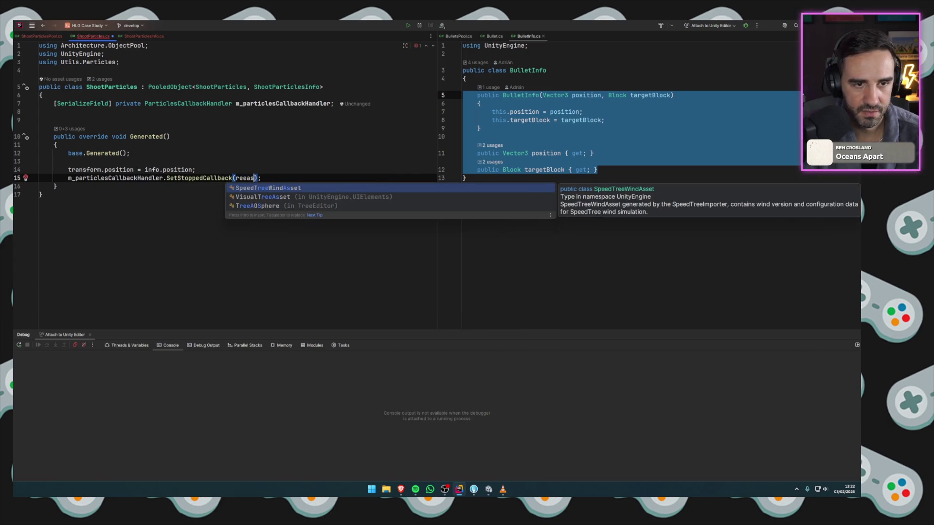
key(ctrl+space)
key(Return)
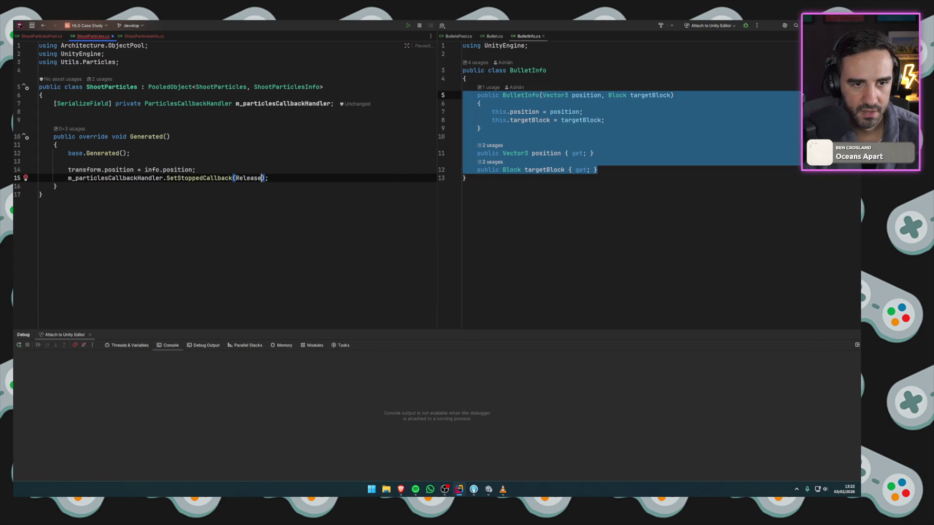
click(207, 161)
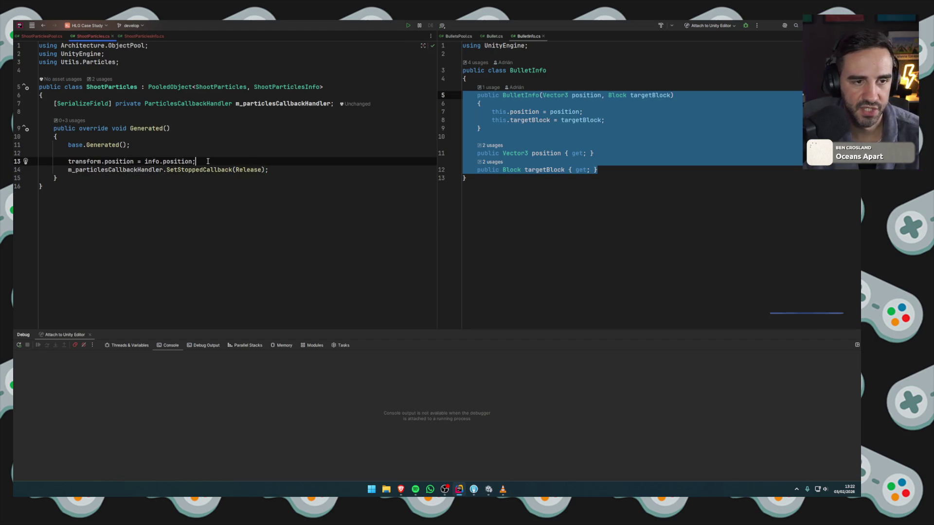
click(559, 128)
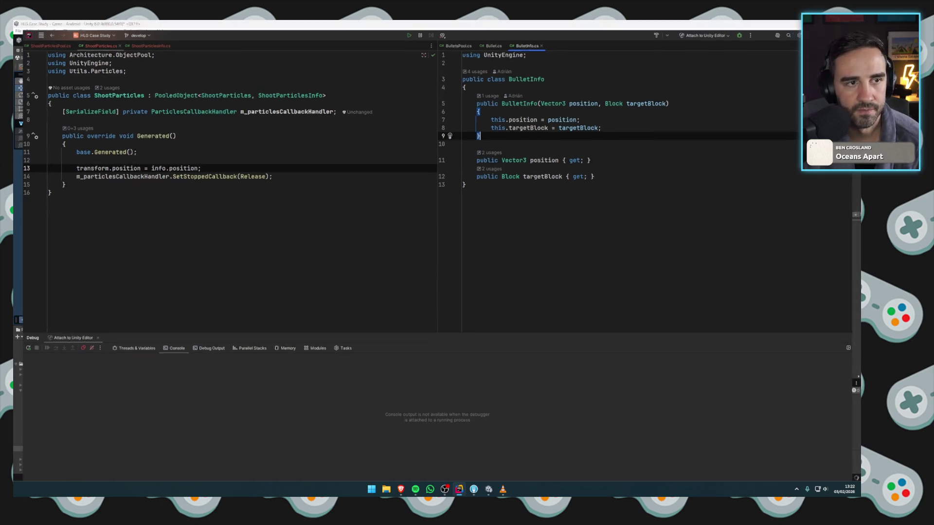
key(alt+Tab)
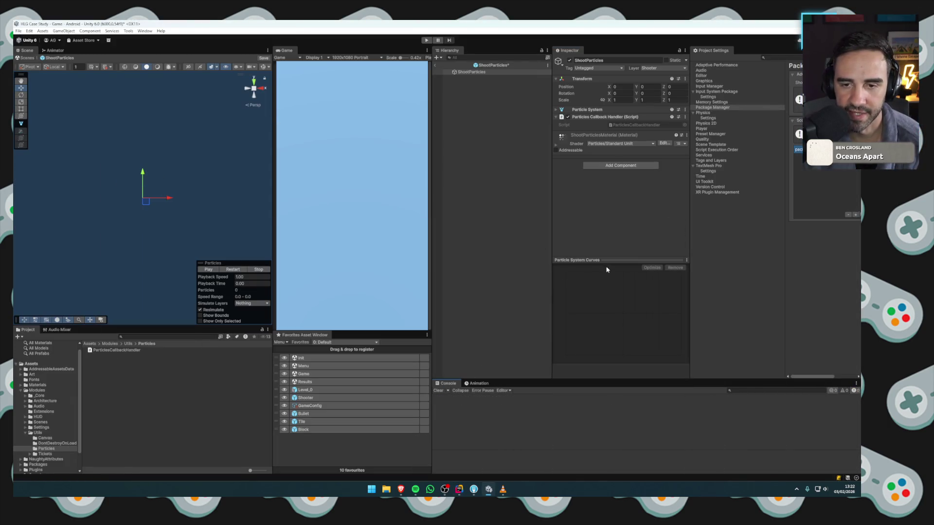
Exit ShootParticles prefab mode, choosing Save in the Prefab Has Been Modified dialog, then return to Rider.
drag(601, 256, 603, 303)
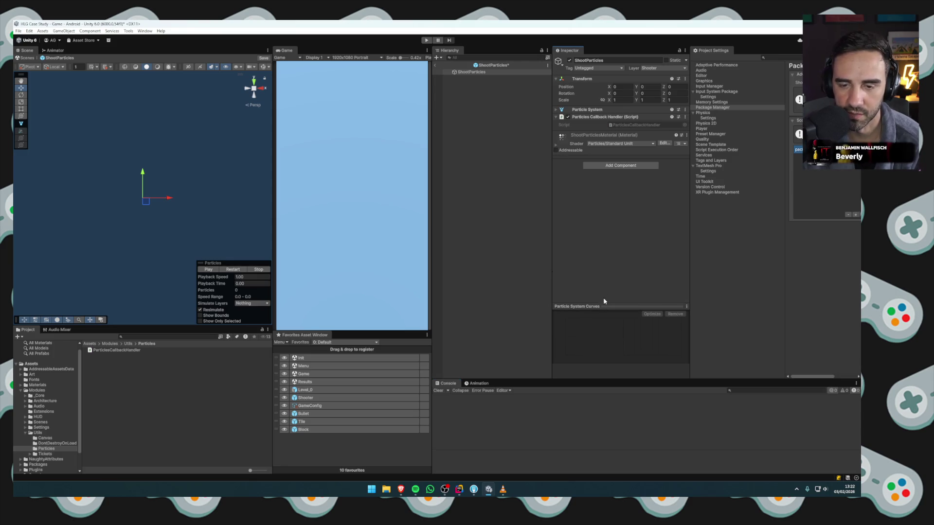
click(435, 66)
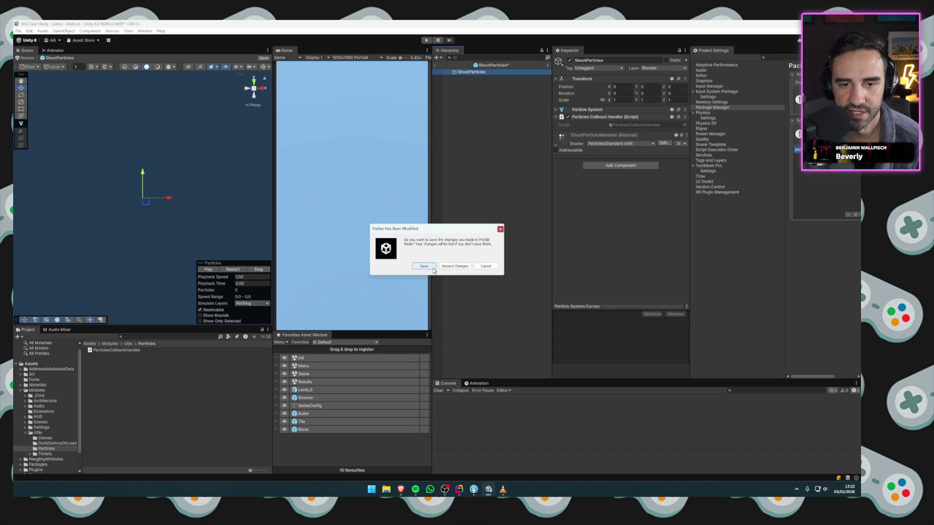
click(424, 266)
key(alt+Tab)
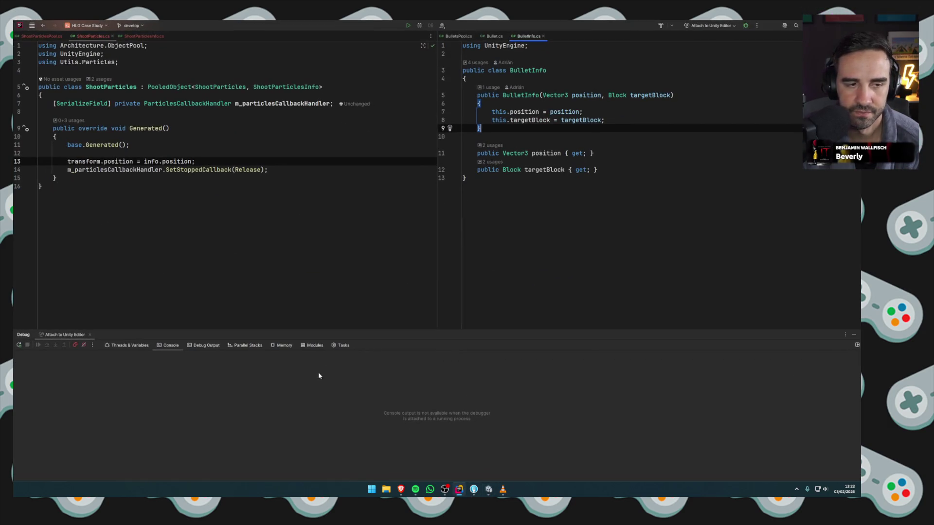
Delete the extra blank lines after the SetStoppedCallback call in Generated().
click(201, 161)
key(Return)
key(Return)
key(Up)
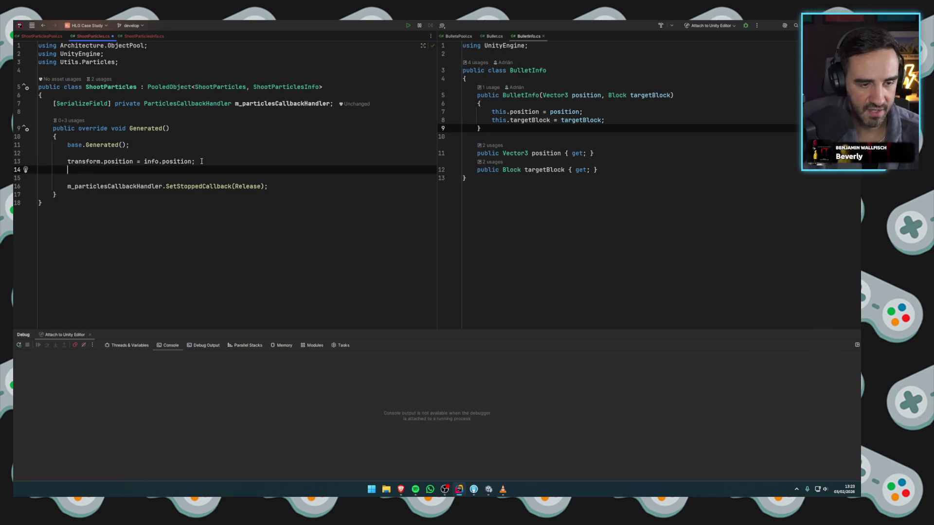
key(shift+Down)
key(Delete)
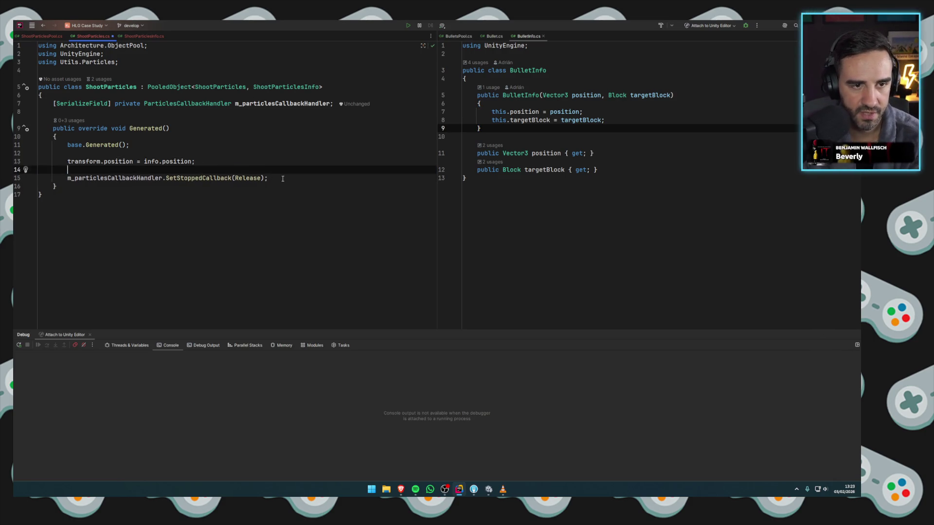
click(283, 178)
key(Return)
key(Return)
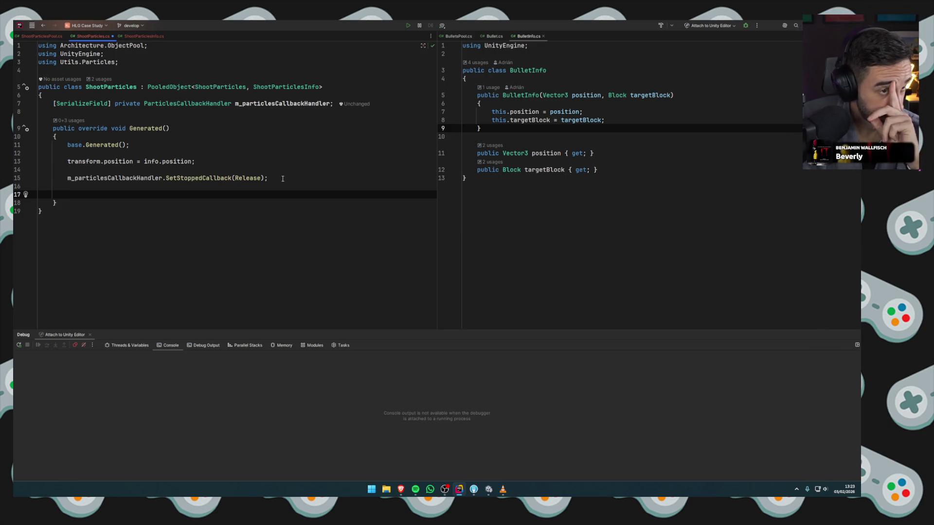
Glance at Unity, move to the end of ShootParticles.cs, then switch back to Unity.
click(175, 128)
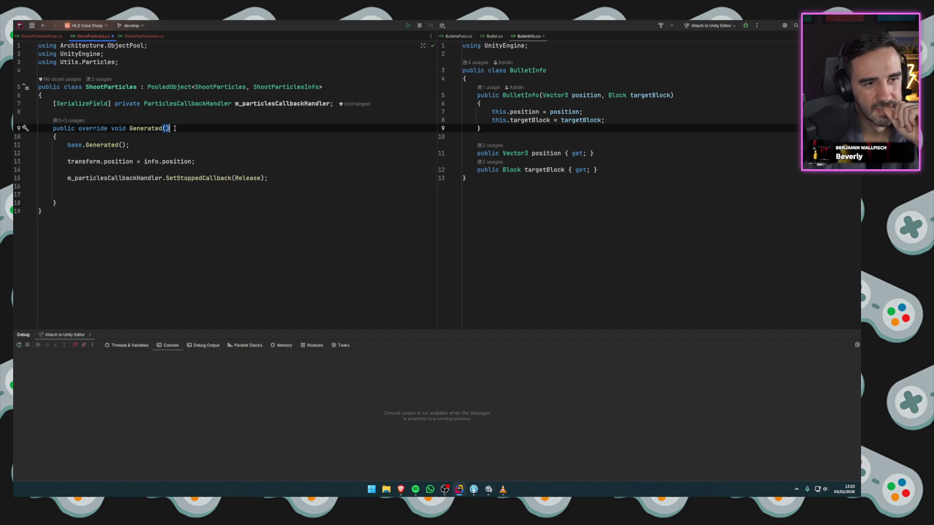
key(alt+Tab)
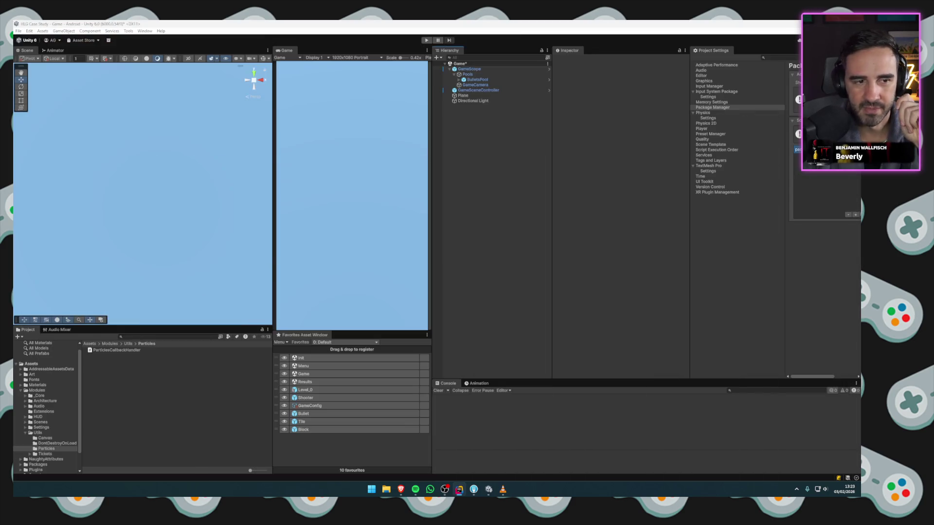
key(alt+Tab)
click(364, 324)
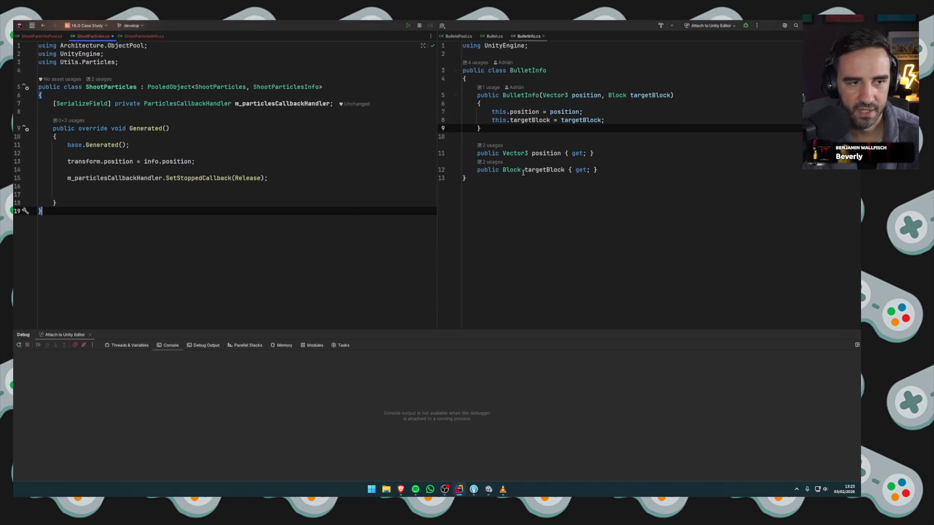
key(alt+Tab)
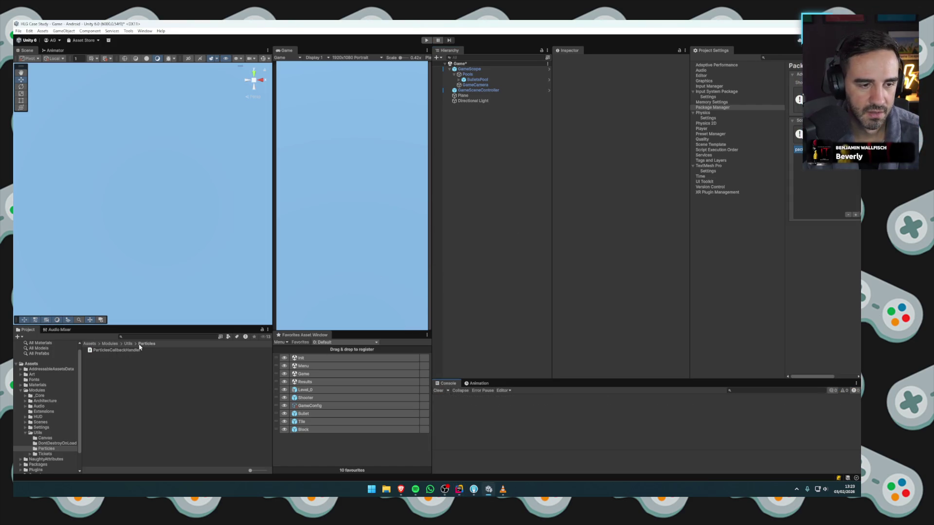
Search the Project for 'shoot par', open the ShootParticles prefab and expand its Particle System settings.
click(128, 343)
click(135, 337)
text(shoot par)
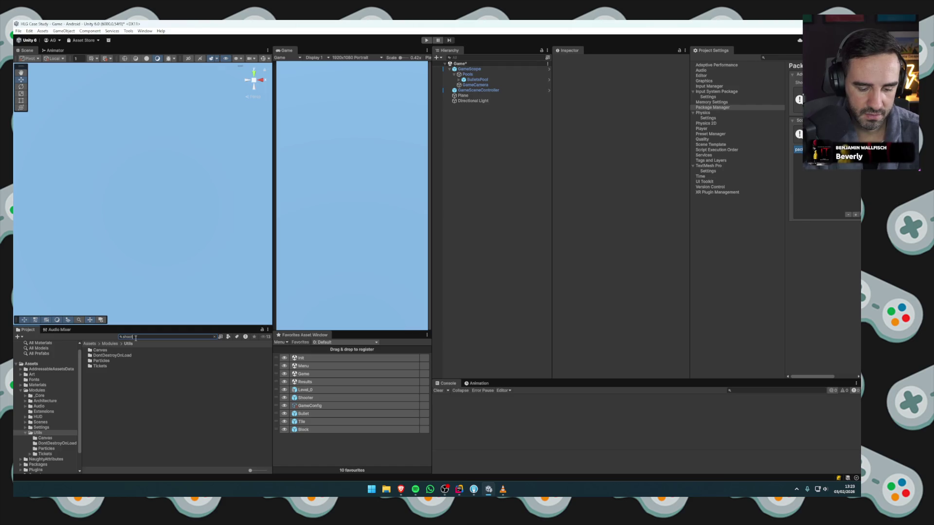
click(113, 361)
double_click(112, 362)
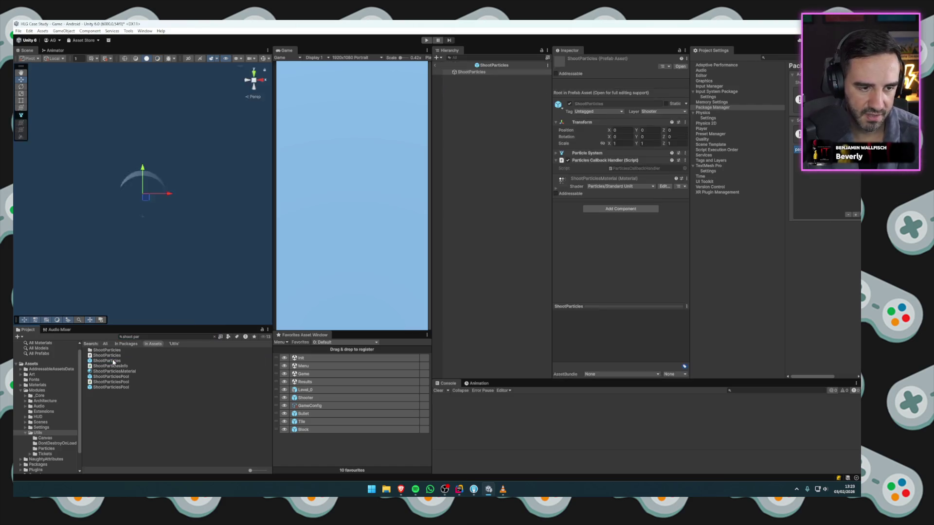
click(587, 110)
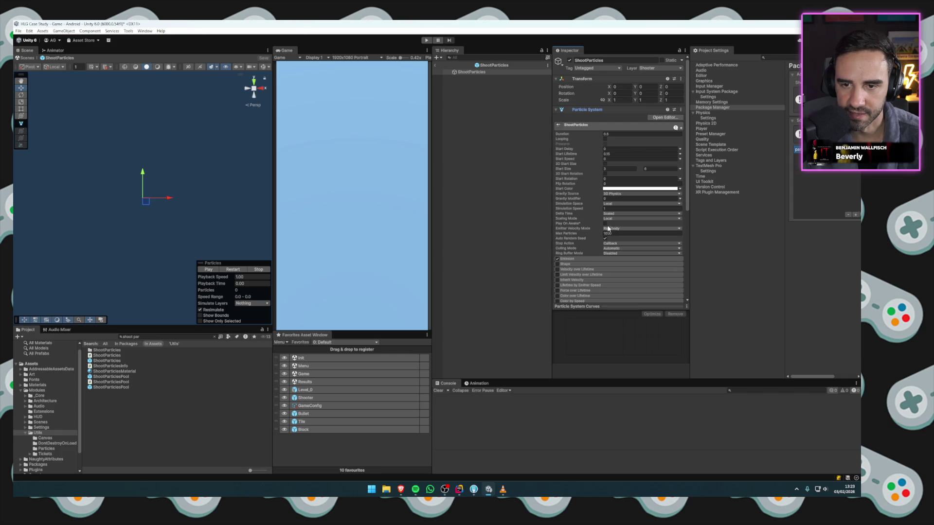
click(436, 70)
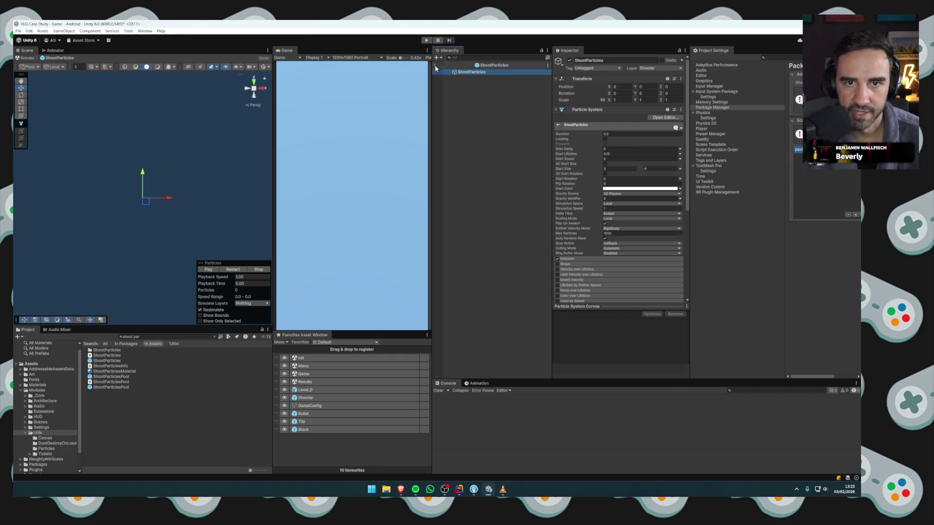
click(435, 66)
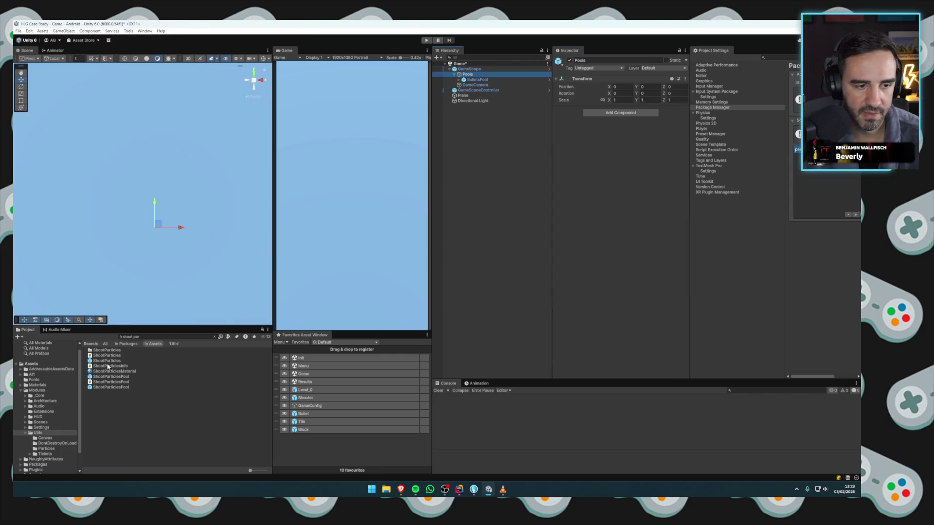
Place a ShootParticlesPool instance under Pools, save the scene, and apply all GameScope overrides.
drag(115, 389, 469, 77)
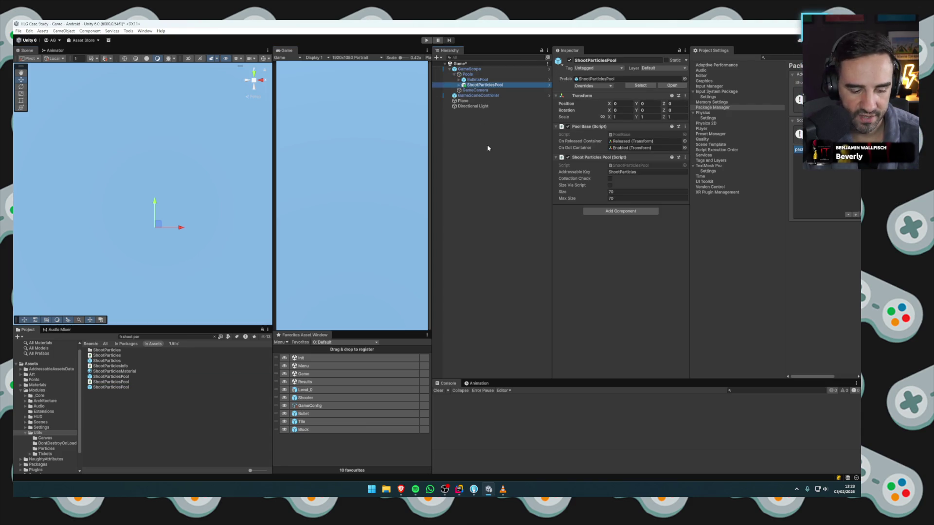
key(ctrl+s)
right_click(511, 85)
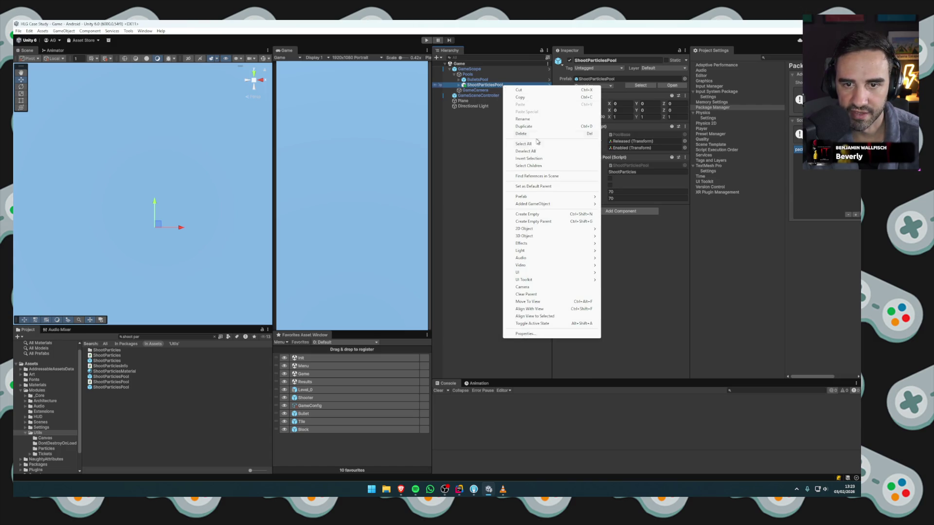
click(540, 69)
click(592, 86)
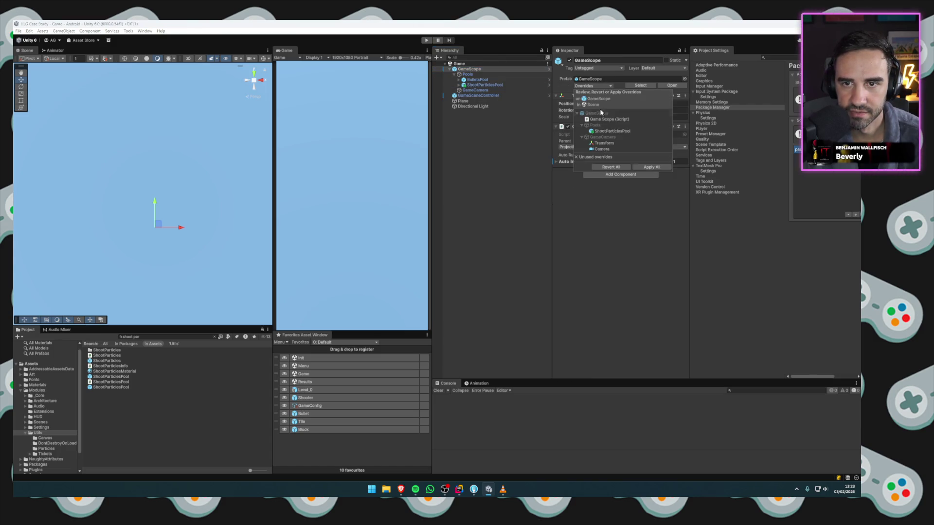
click(666, 169)
Select BulletsPool and open its script in the code editor.
click(474, 90)
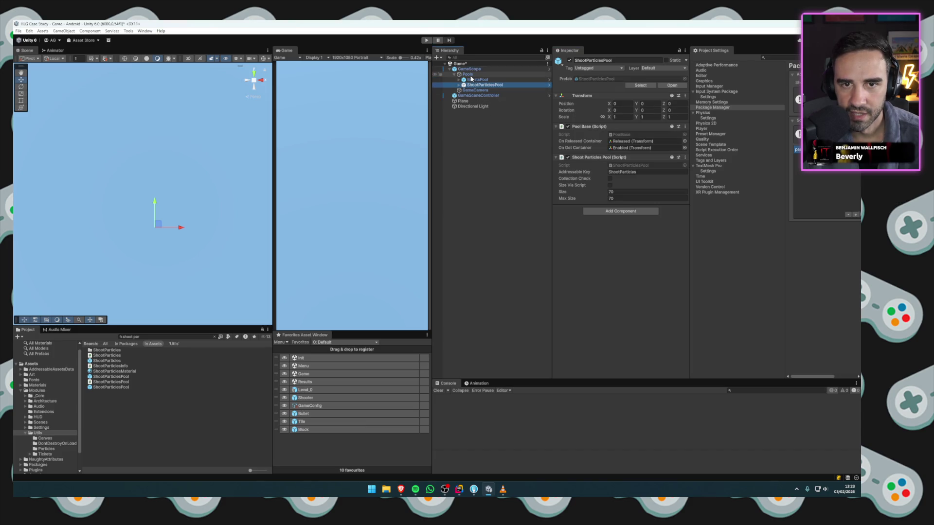
click(469, 69)
key(Down)
key(Down)
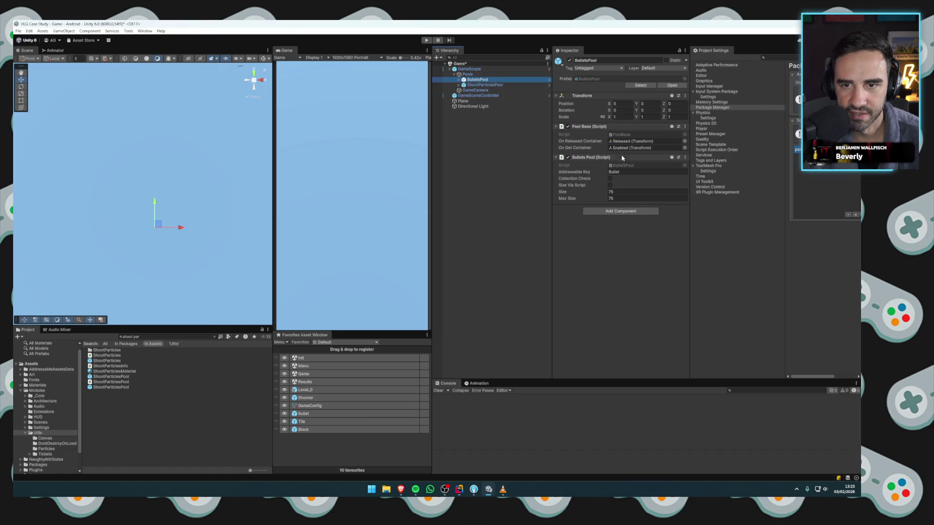
double_click(621, 165)
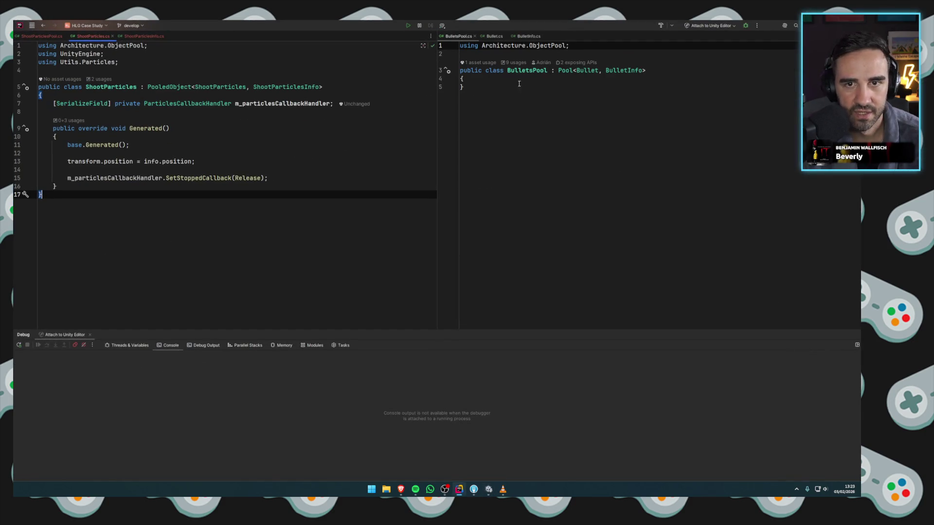
Trace Pool.Init from Pool.cs to its m_bulletsPool call in SceneController_Game.cs.
ctrl+click(566, 72)
key(ctrl+f)
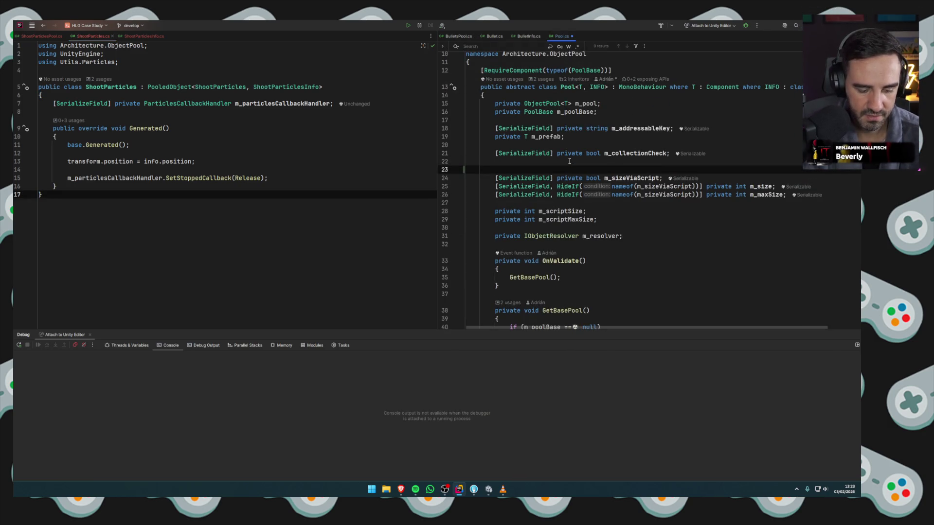
text(initi)
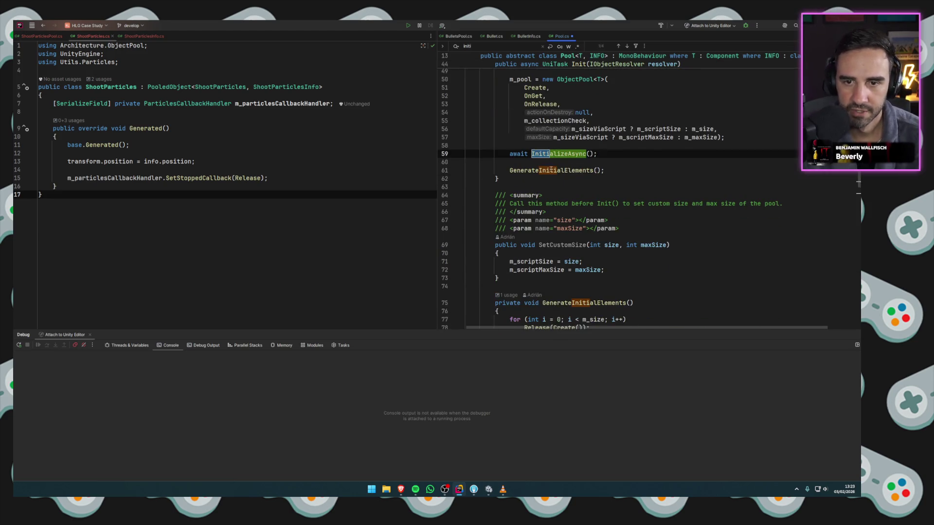
scroll(551, 169, up, 4)
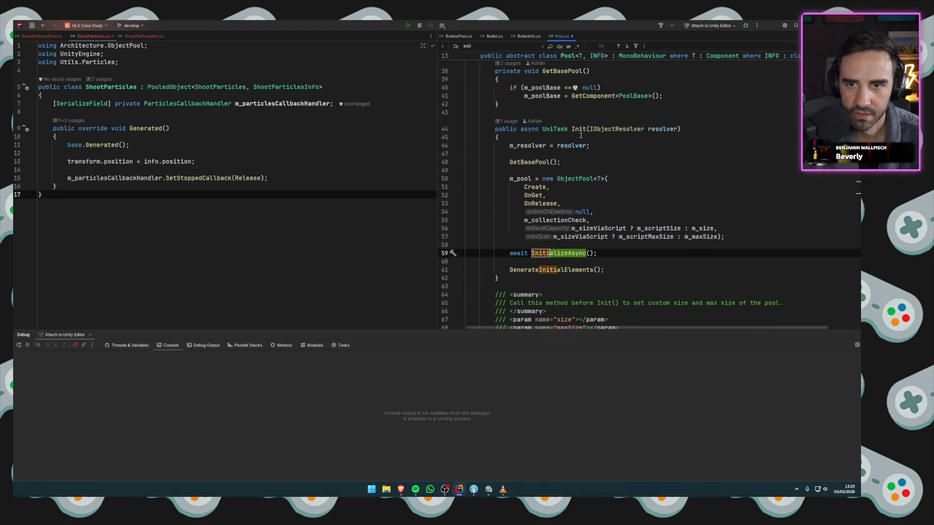
ctrl+click(579, 128)
click(544, 148)
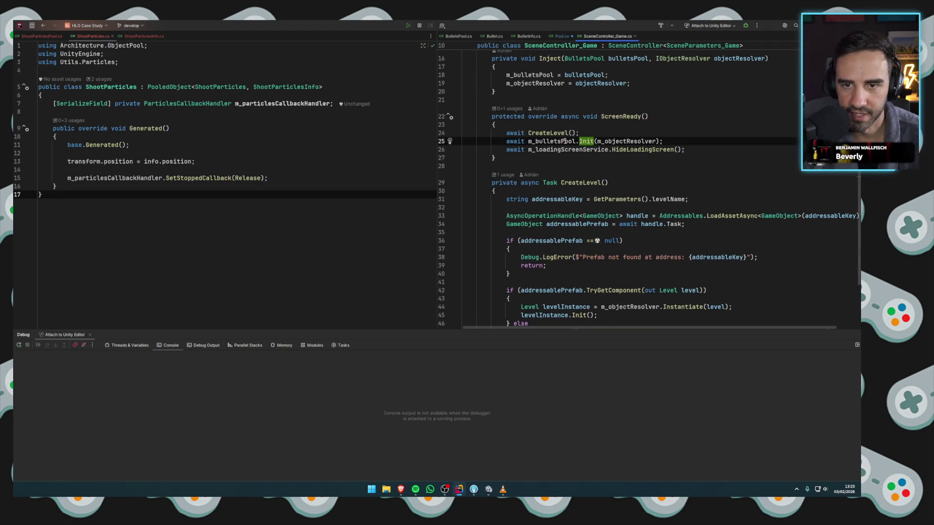
ctrl+click(564, 141)
key(Return)
text(p)
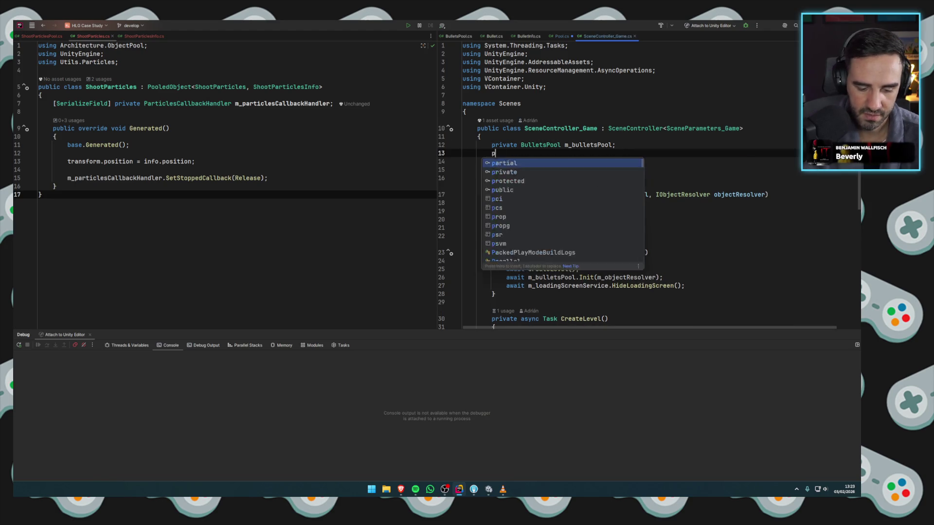
text(rivate shootp)
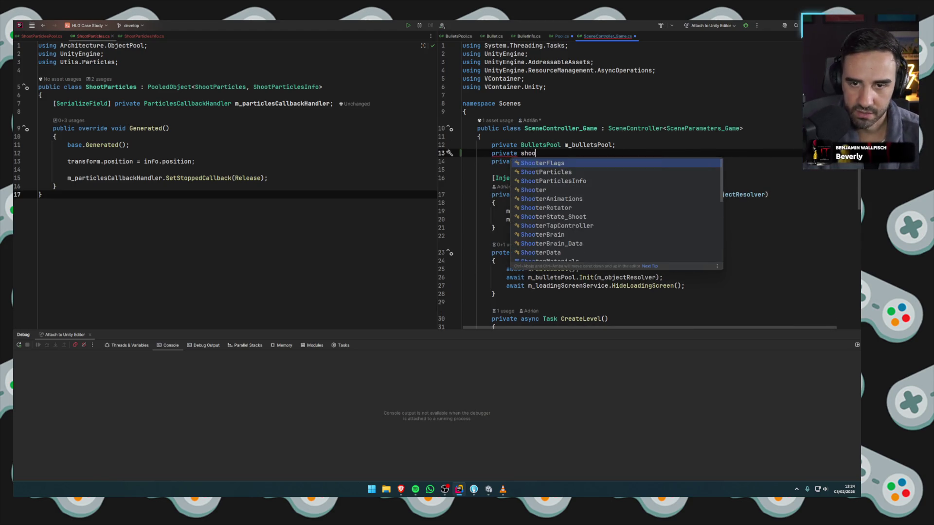
key(Down)
key(Down)
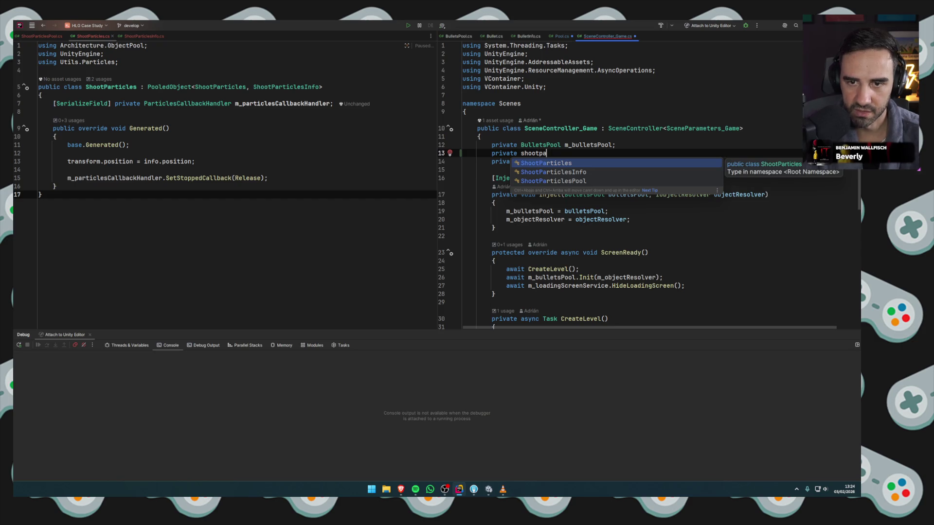
key(Return)
text(m_shootPArticl)
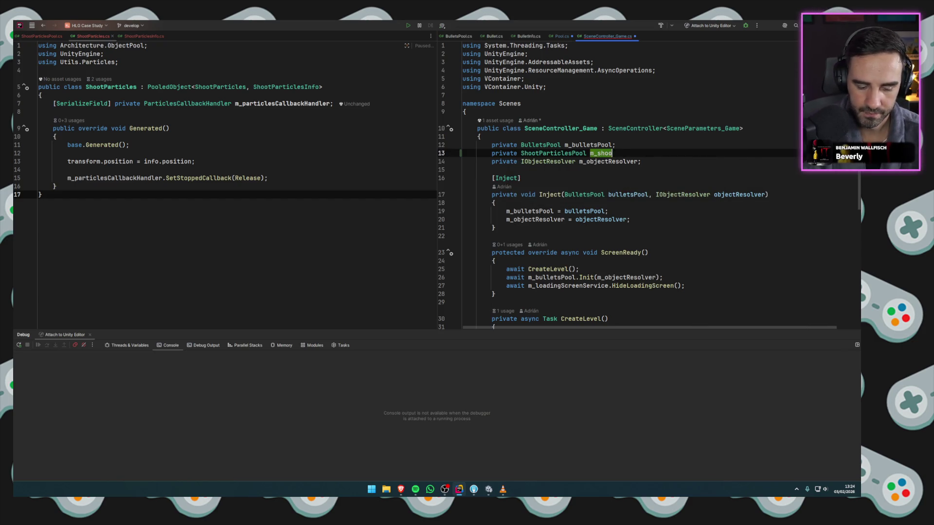
key(BackSpace)
key(BackSpace)
key(BackSpace)
text(articlesPoo)
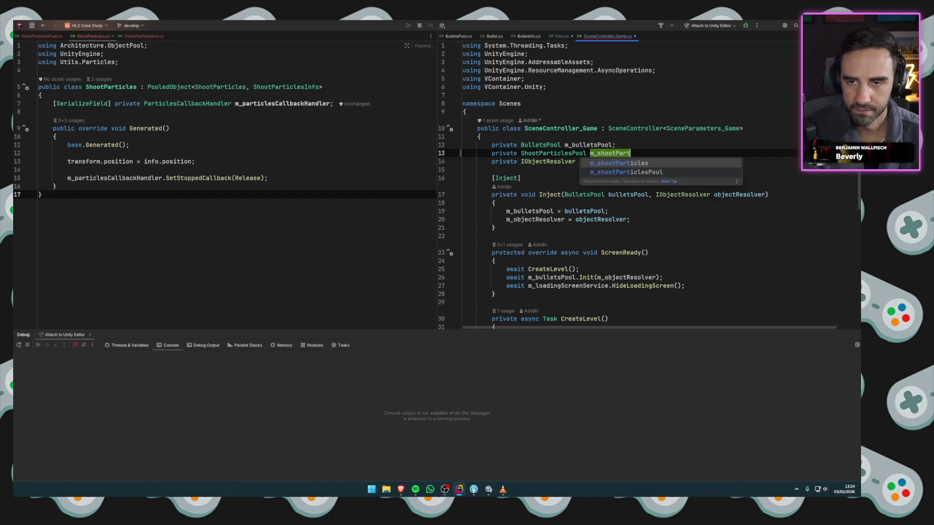
key(Return)
text(;)
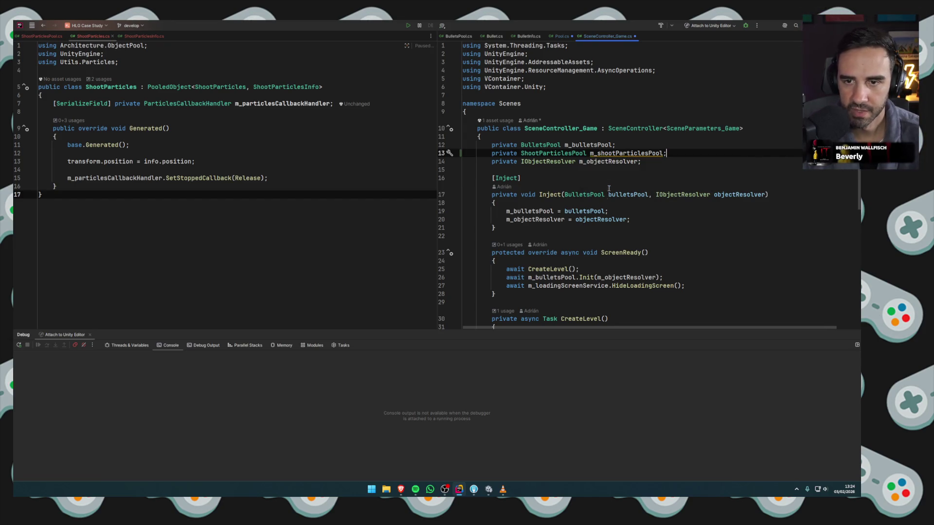
scroll(584, 221, down, 2)
click(663, 225)
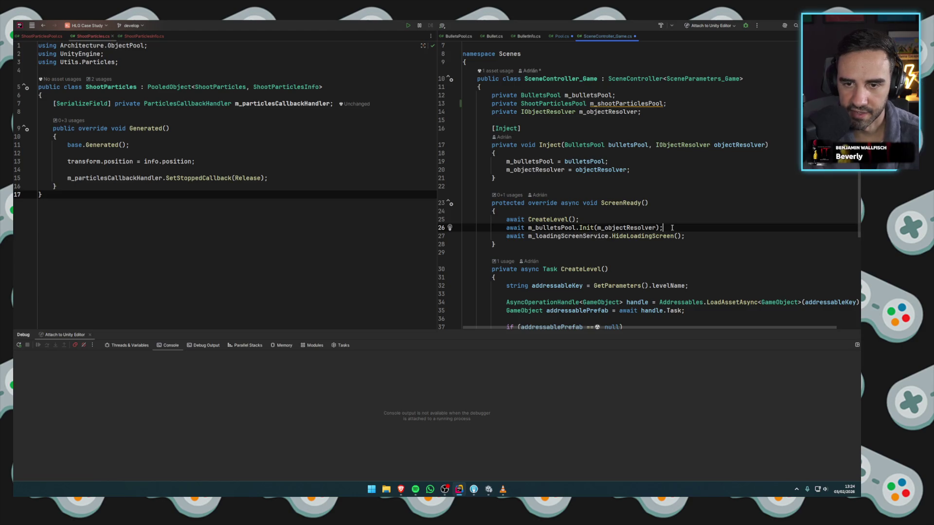
key(ctrl+d)
double_click(555, 235)
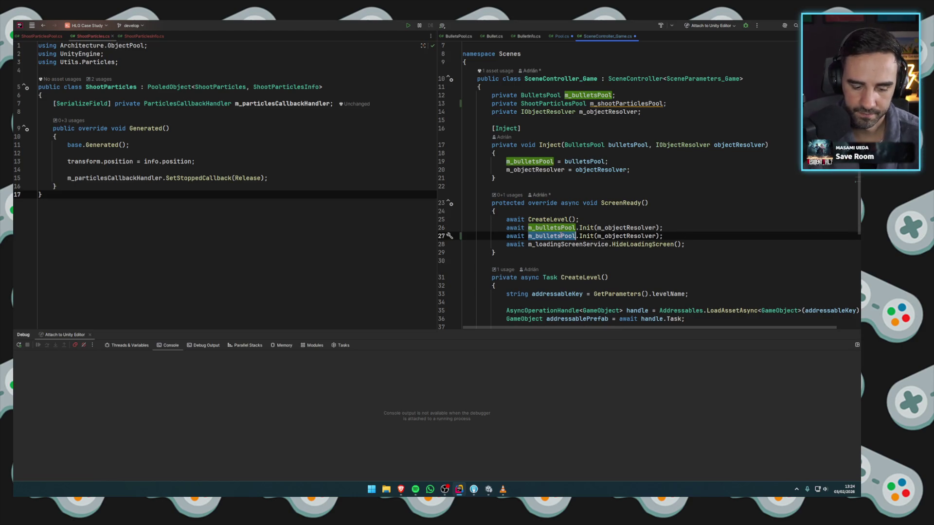
text(m_sh)
key(Return)
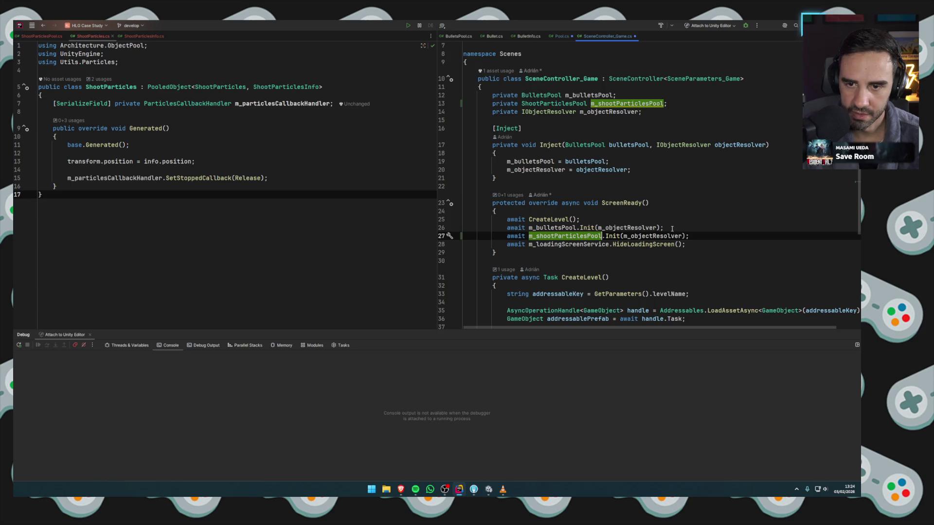
click(673, 228)
click(699, 237)
key(Return)
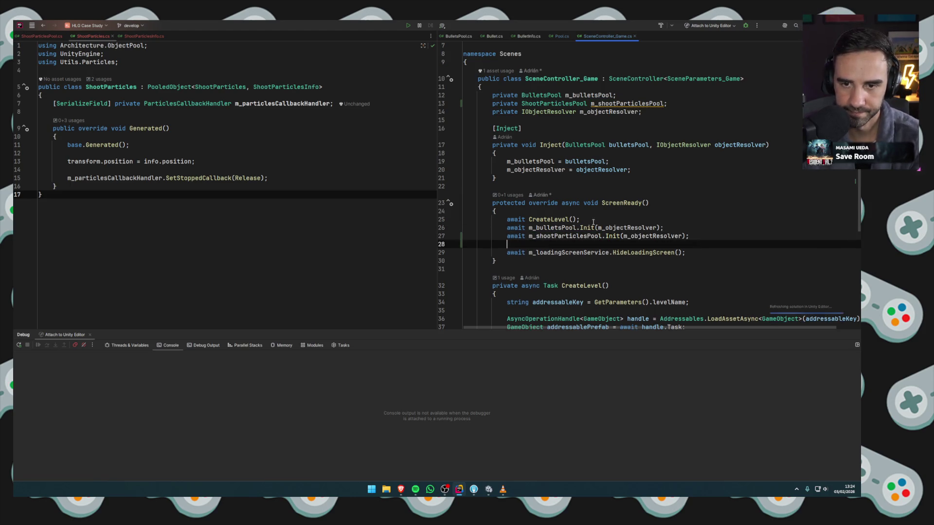
click(589, 220)
key(Return)
click(588, 213)
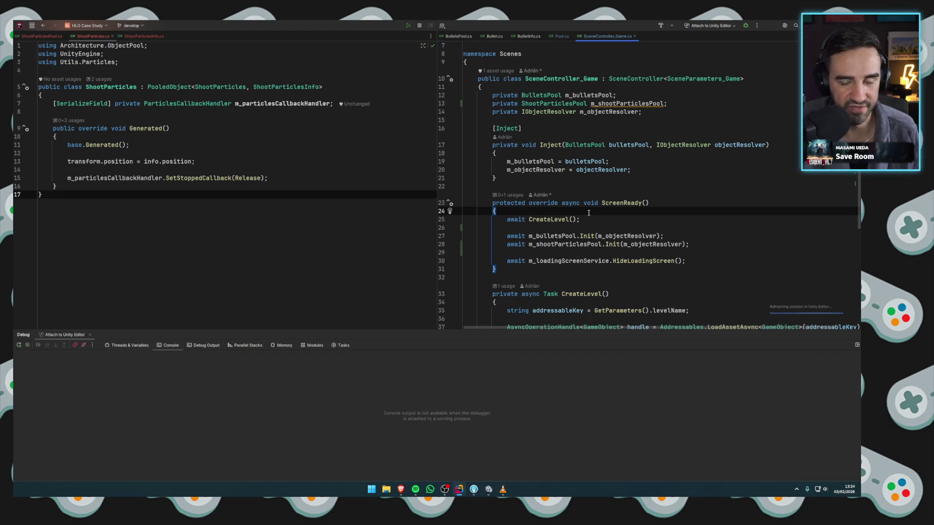
click(583, 221)
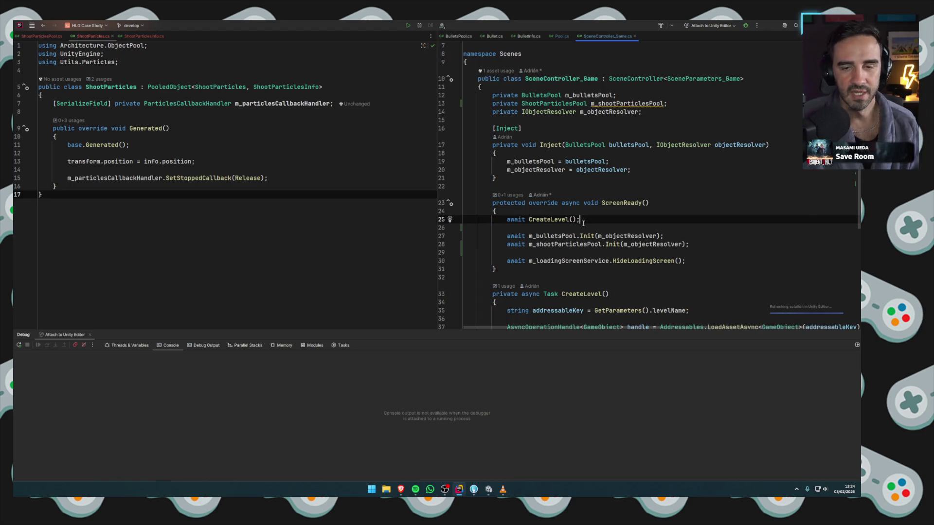
click(579, 214)
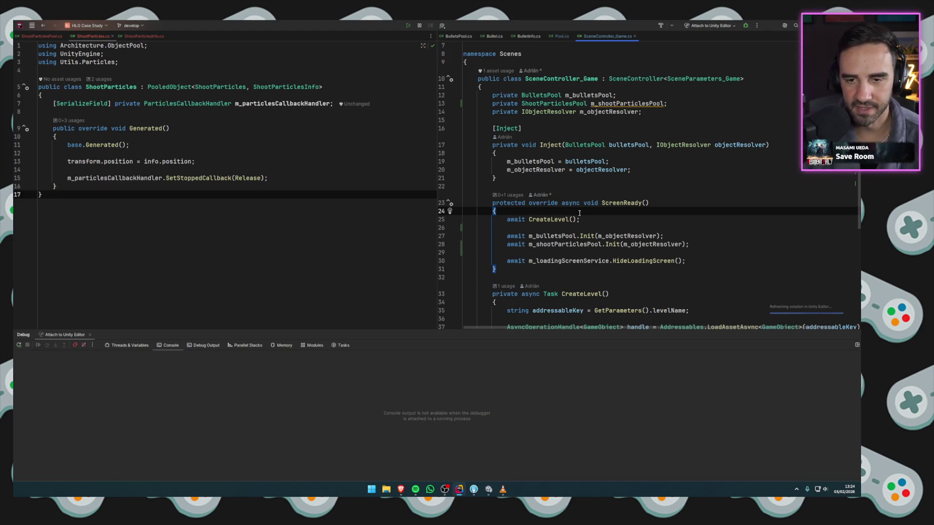
click(585, 219)
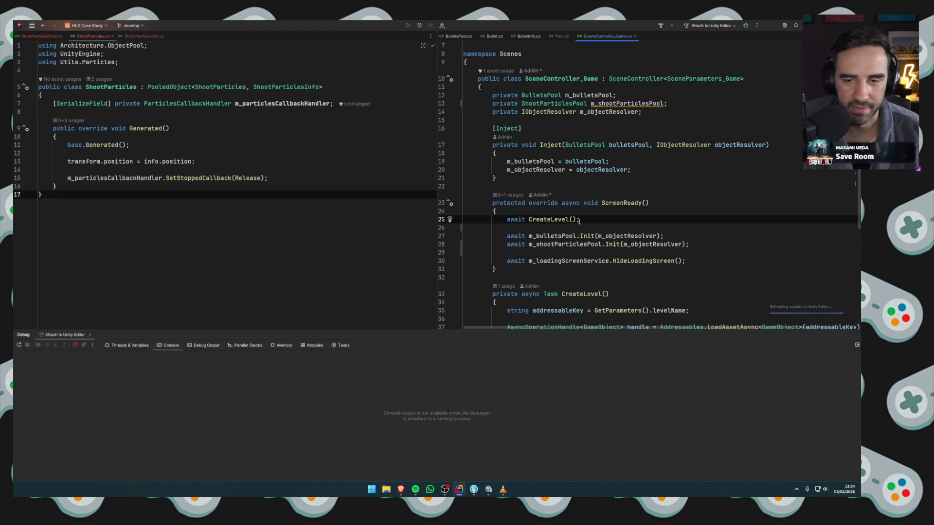
click(654, 202)
click(591, 219)
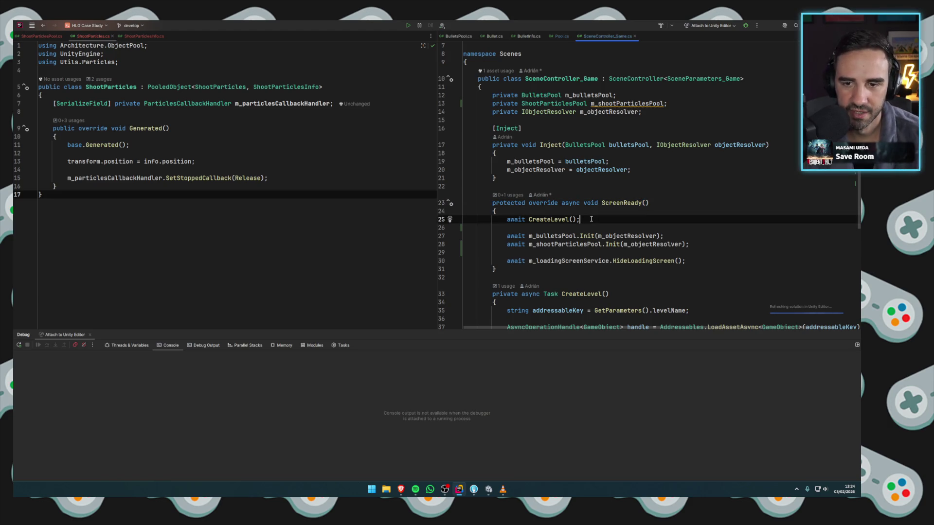
click(665, 236)
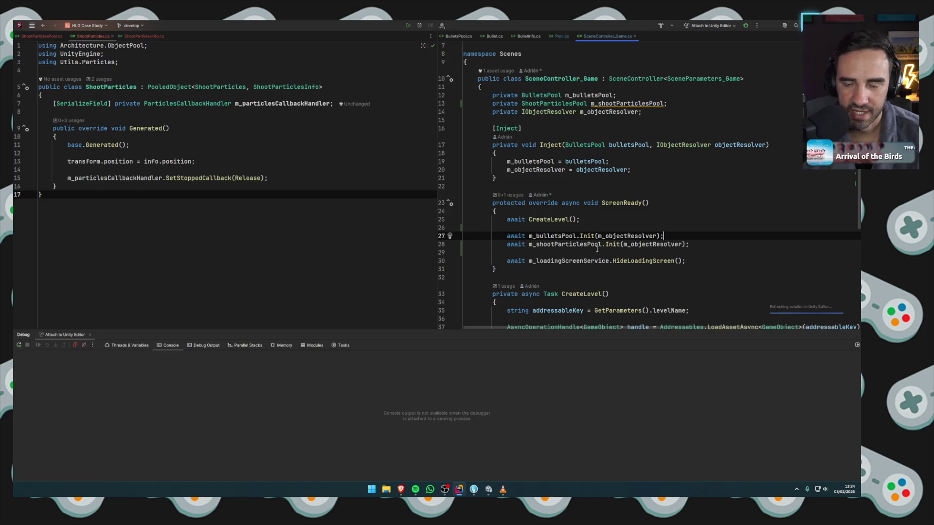
click(597, 249)
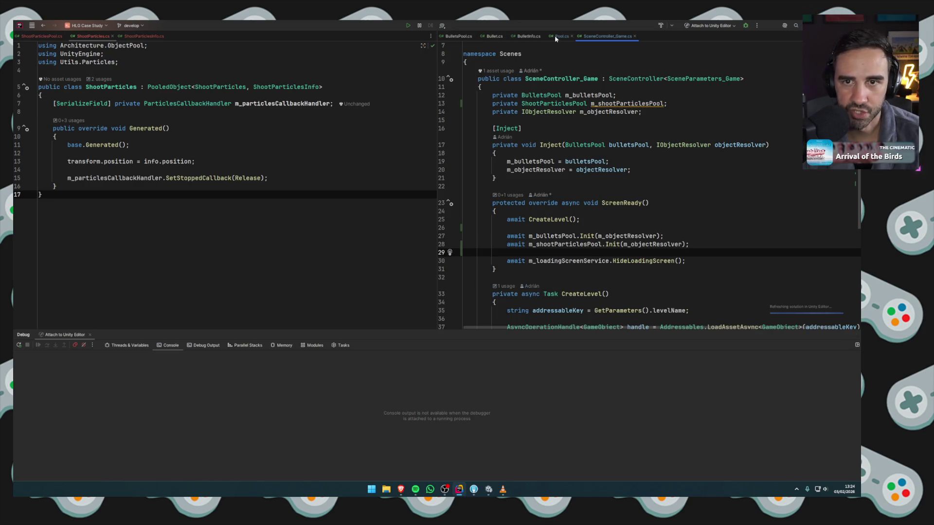
key(ctrl+t)
Open Shooter.cs beside SceneController_Game.cs in a split view and hide the Debug panel.
text(shooter)
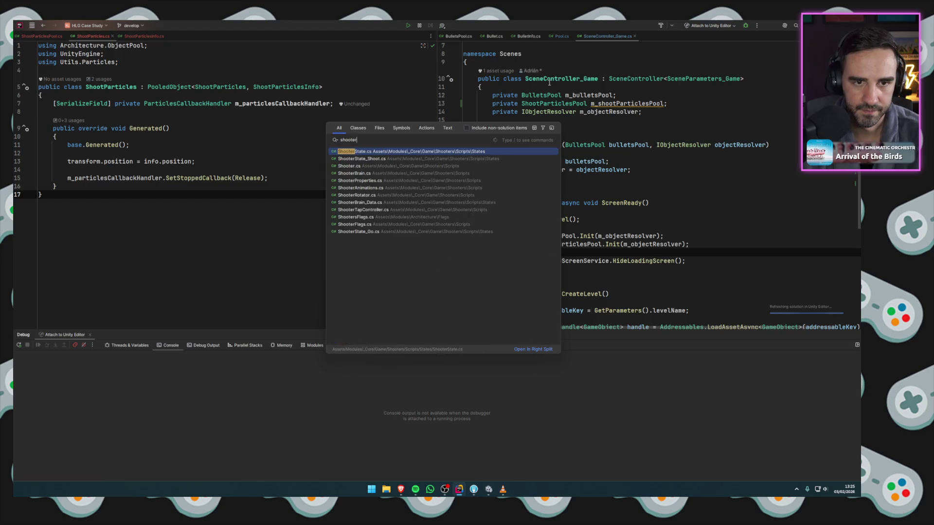
key(Down)
key(Down)
key(Return)
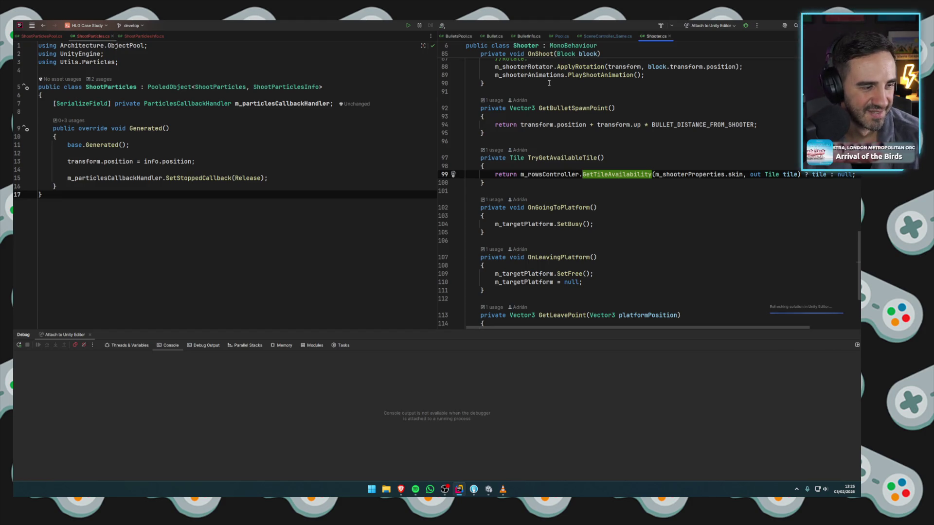
click(607, 137)
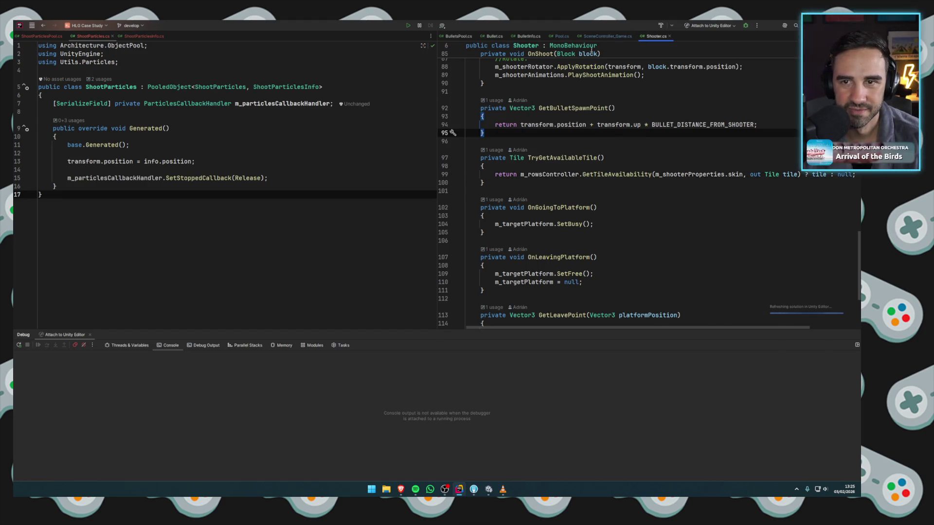
drag(656, 36, 326, 146)
key(shift+Escape)
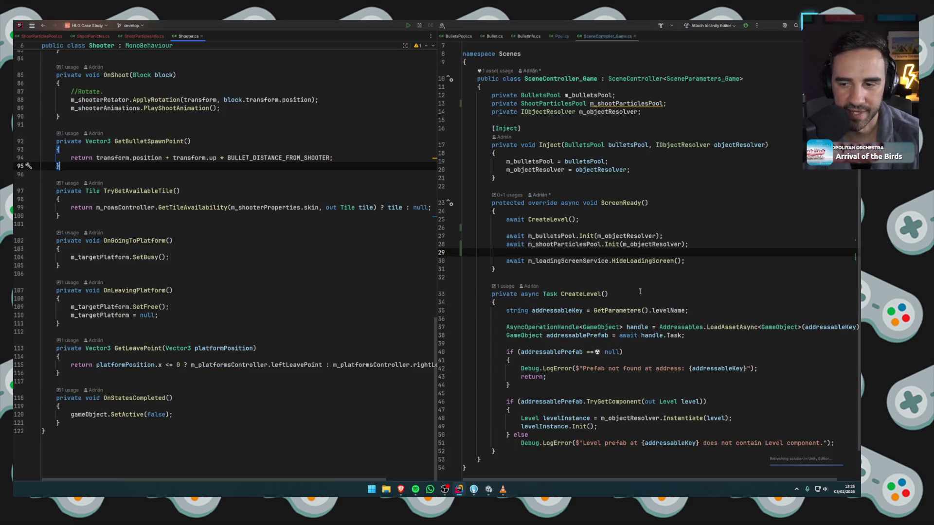
Browse Shooter.cs up to Inject to see where the bulletsPool parameter is used.
click(176, 240)
click(127, 216)
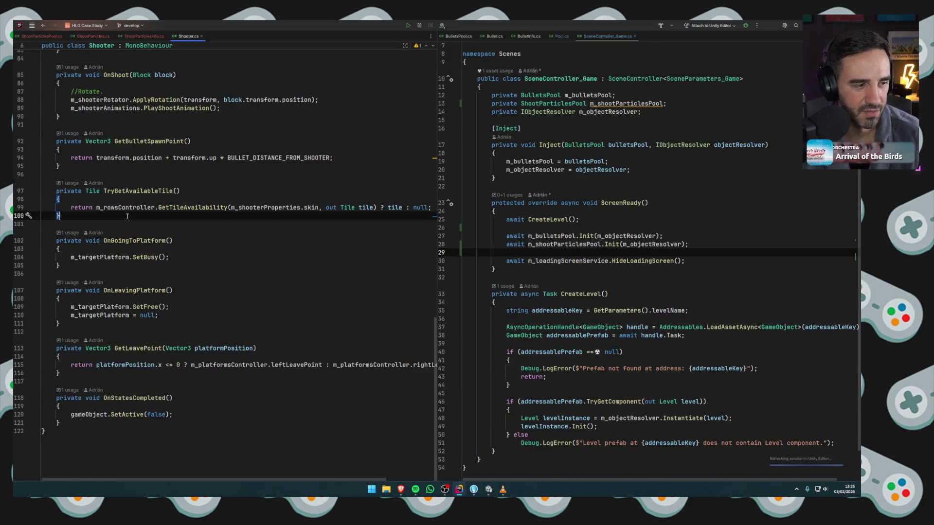
click(186, 192)
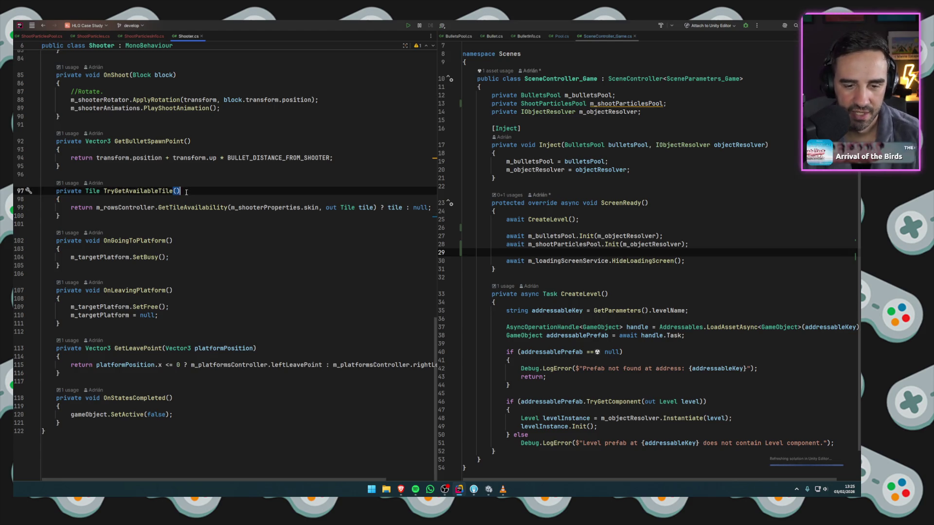
click(179, 199)
click(184, 190)
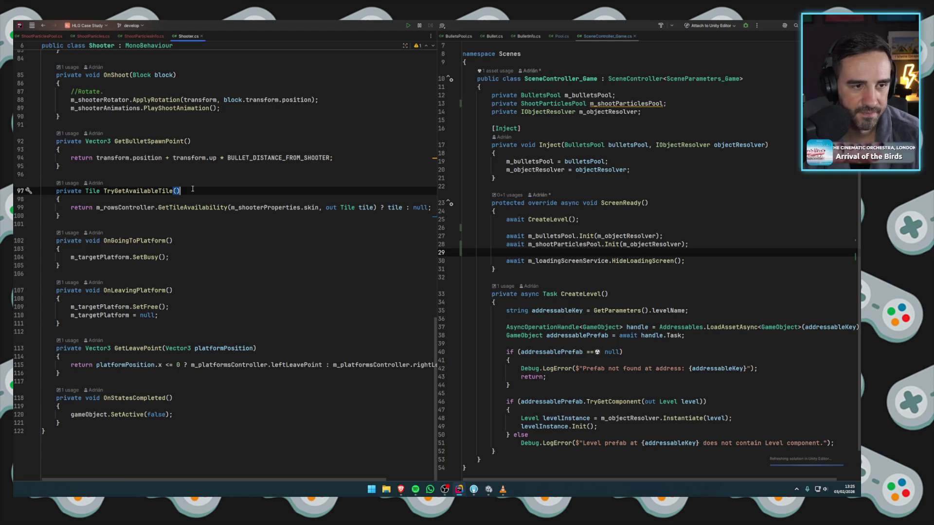
scroll(192, 188, up, 20)
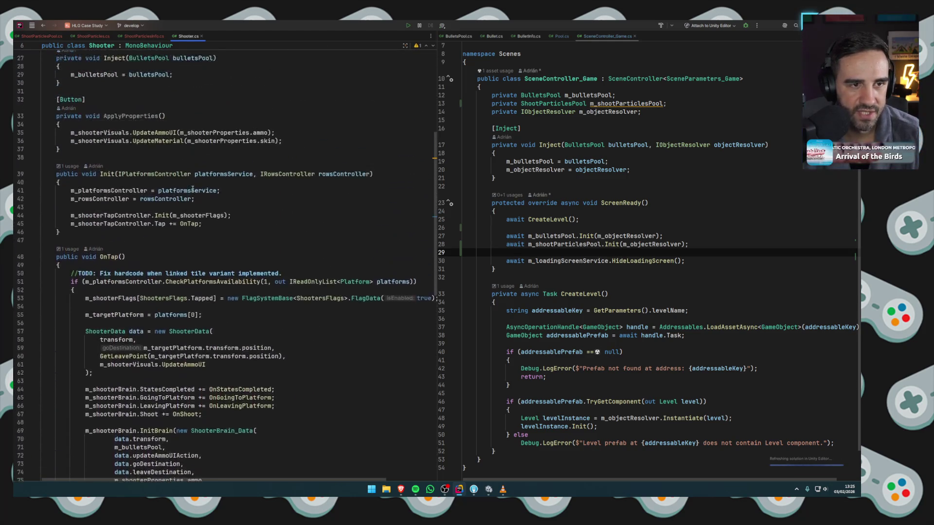
scroll(226, 338, up, 1)
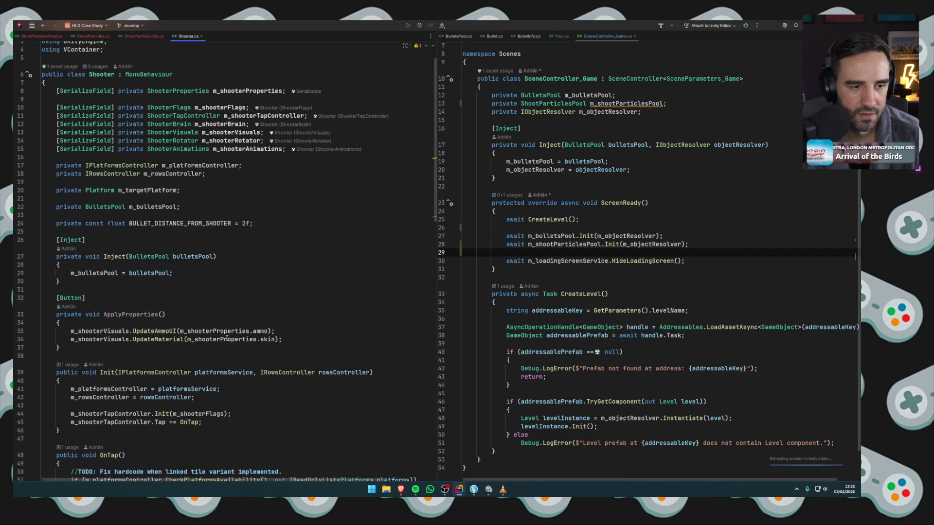
click(206, 256)
Declare a private ShootParticlesPool m_shootParticlesPool field below m_bulletsPool.
click(184, 210)
key(Return)
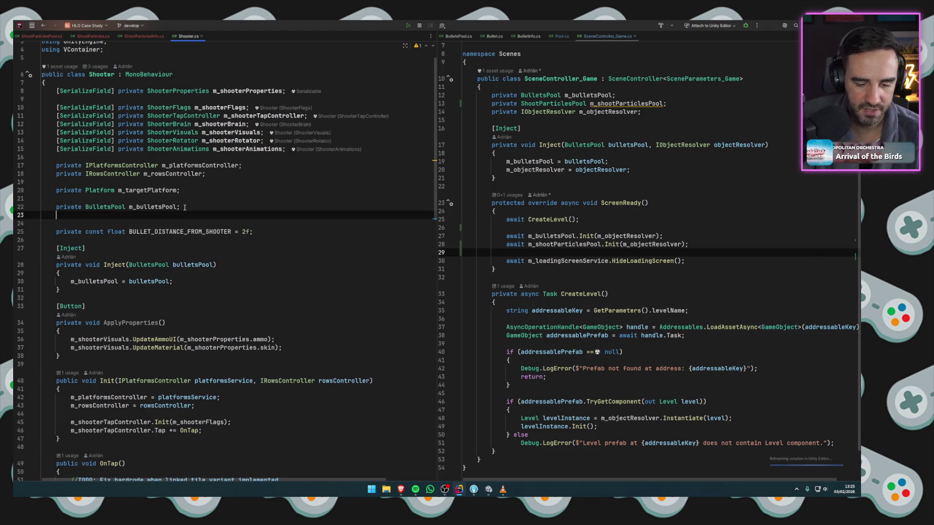
text(private )
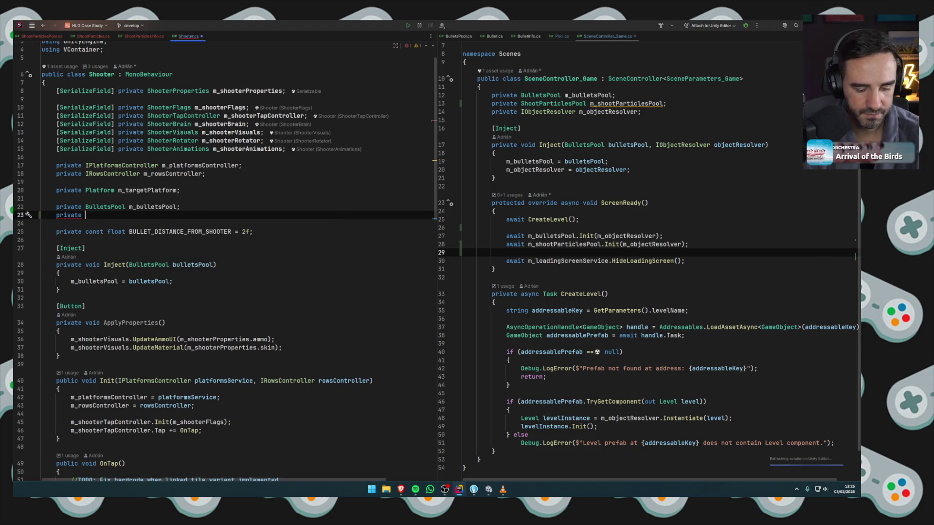
text(ShootParticlesp)
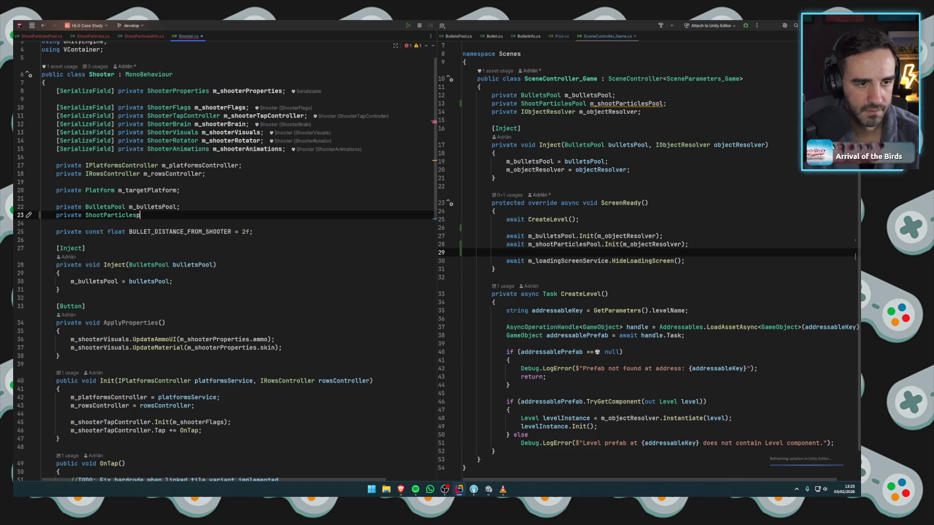
key(Return)
text(m_shoot)
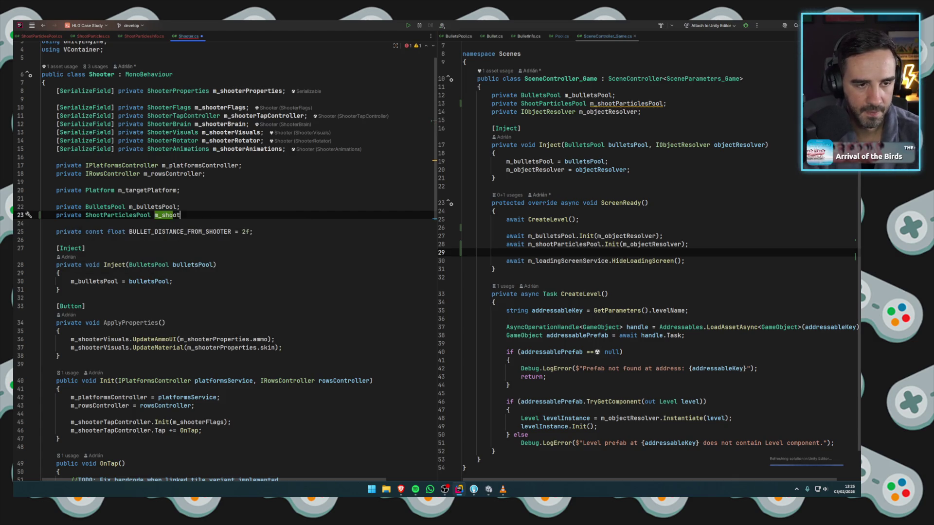
text(ParticlesPool;)
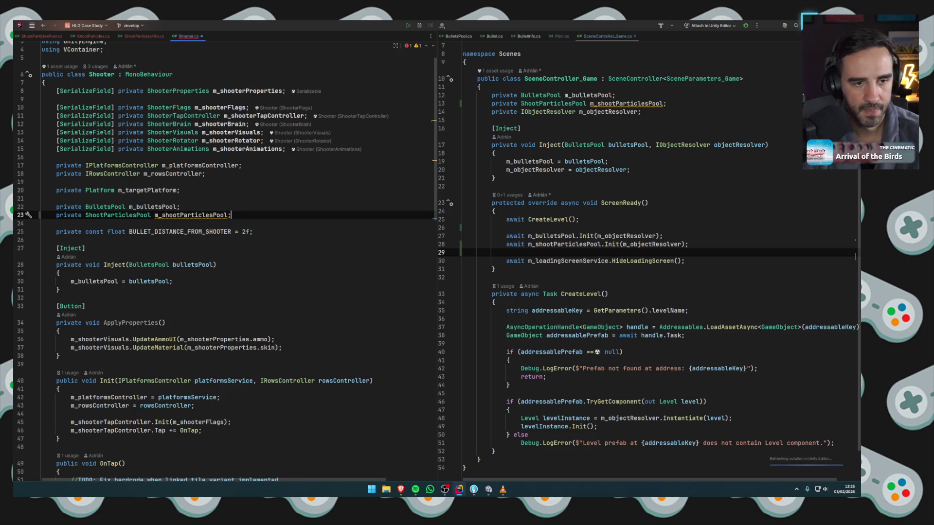
Add a ShootParticlesPool shootParticlesPool parameter to the Inject method.
click(213, 265)
text(,)
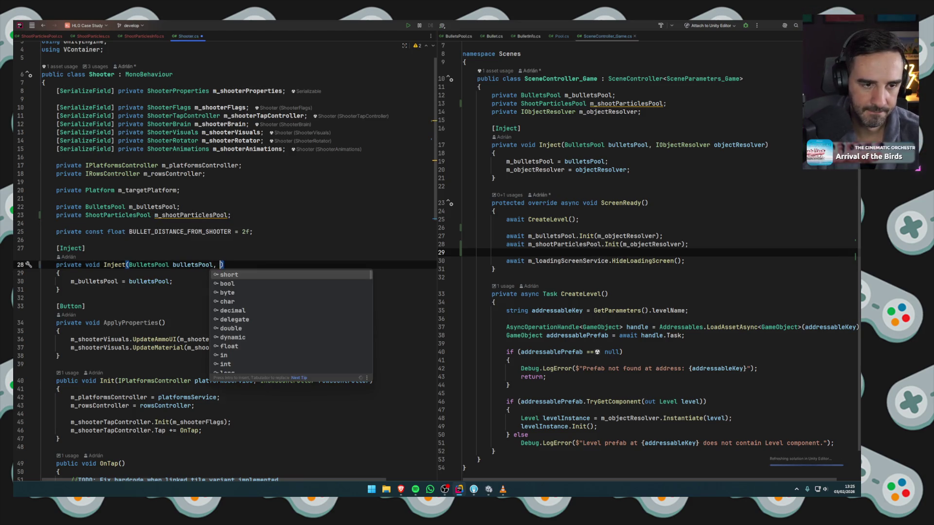
key(Escape)
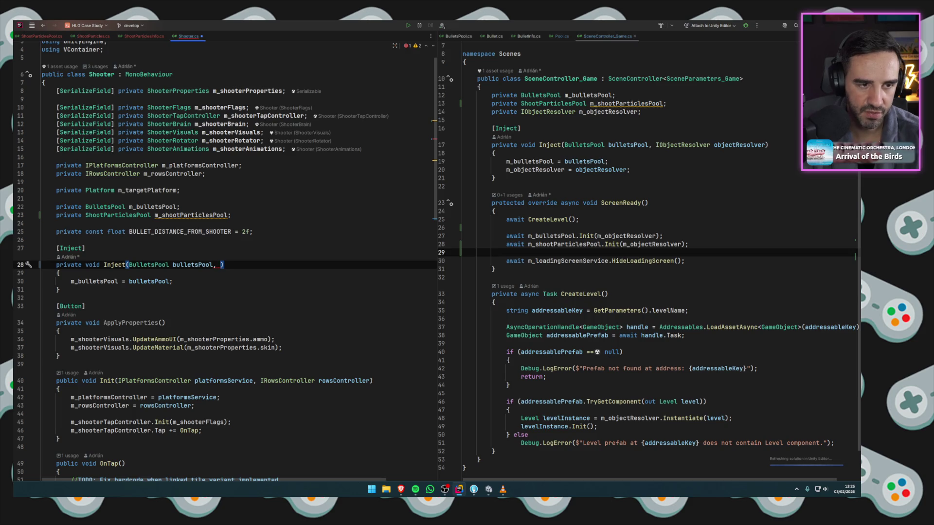
text(shootpa)
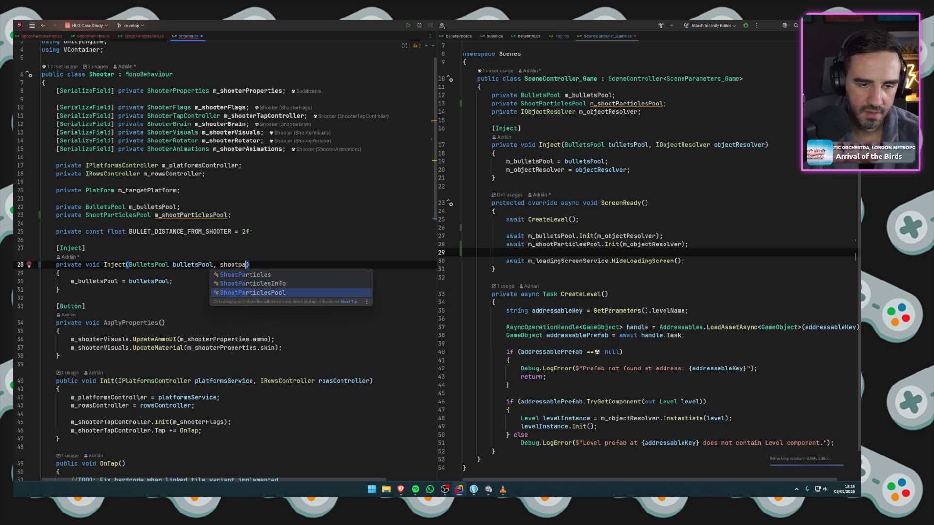
key(Return)
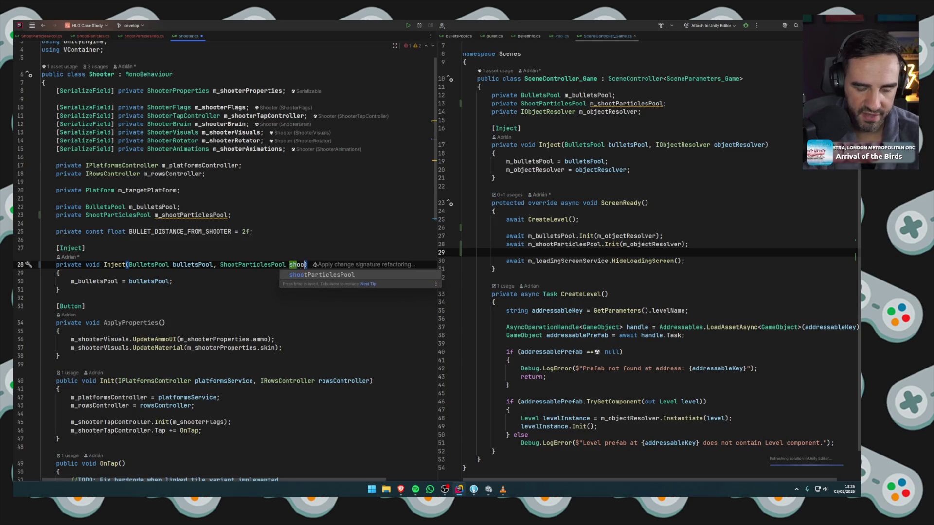
key(Return)
Assign m_shootParticlesPool = shootParticlesPool; in the Inject body and check the parameter's usages.
click(172, 281)
key(Return)
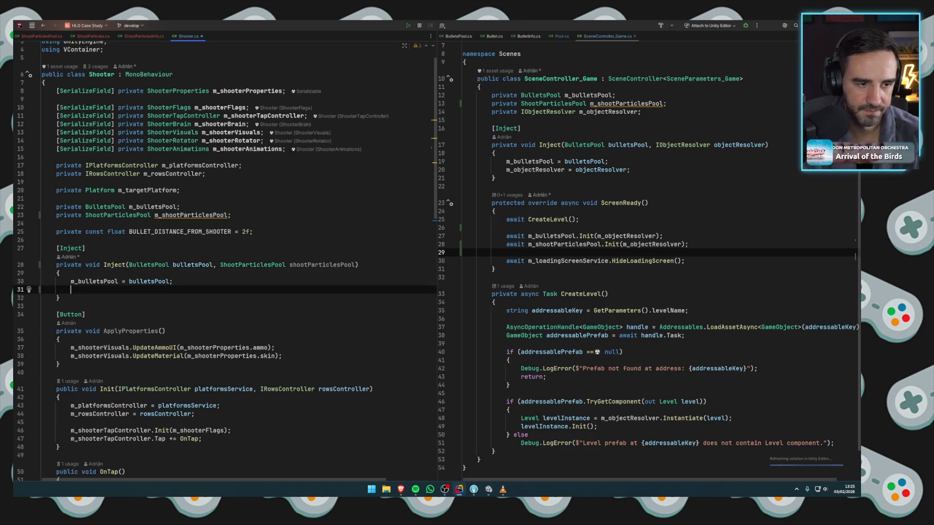
text(m_)
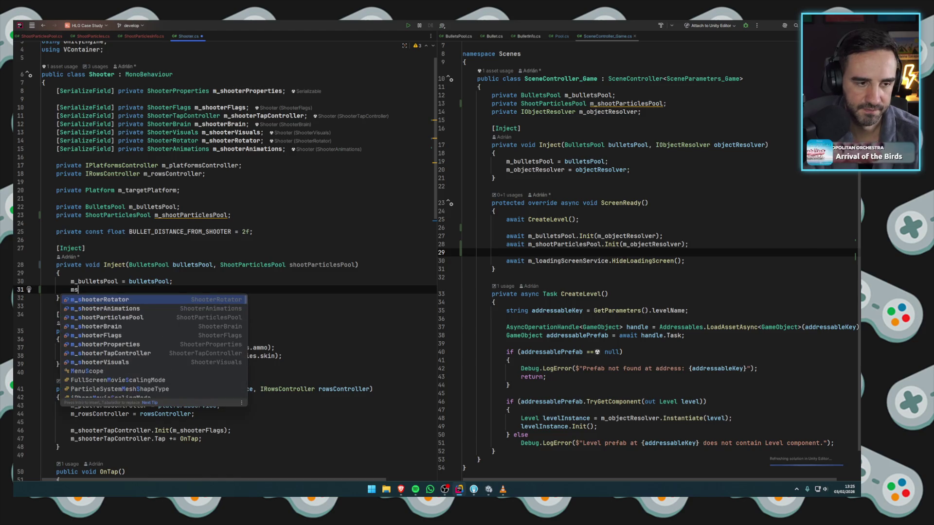
key(Down)
key(Down)
key(Return)
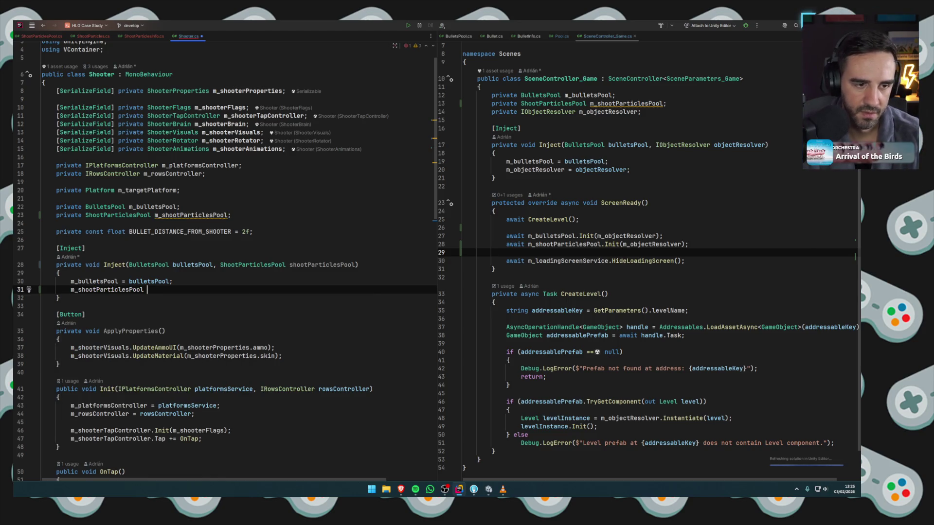
text(= )
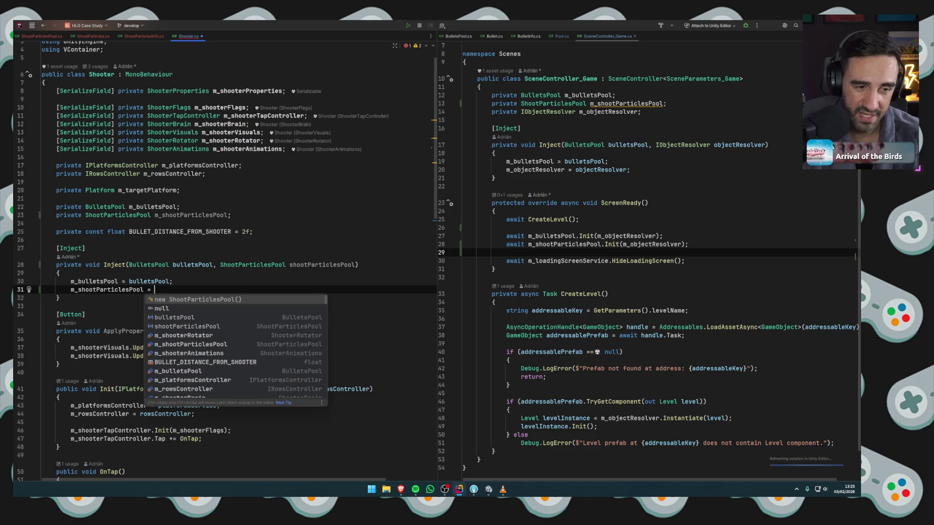
text(shoo)
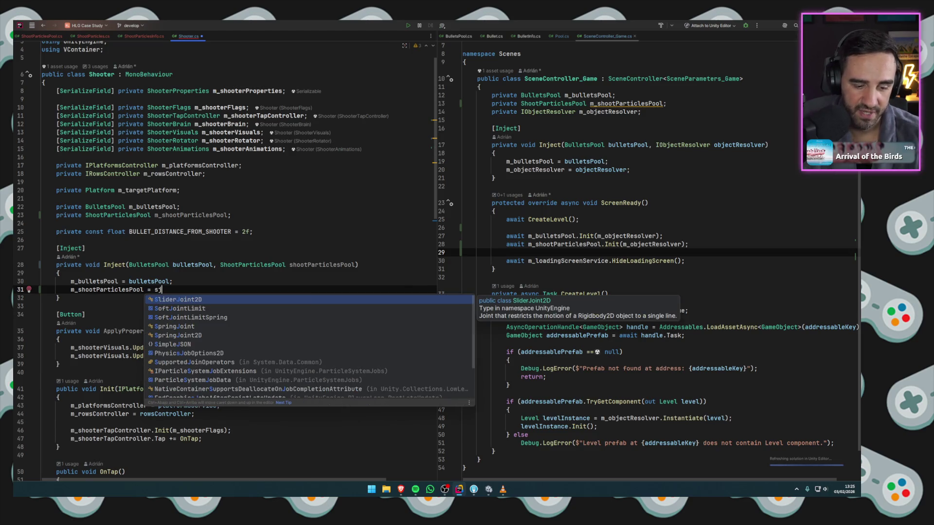
key(Return)
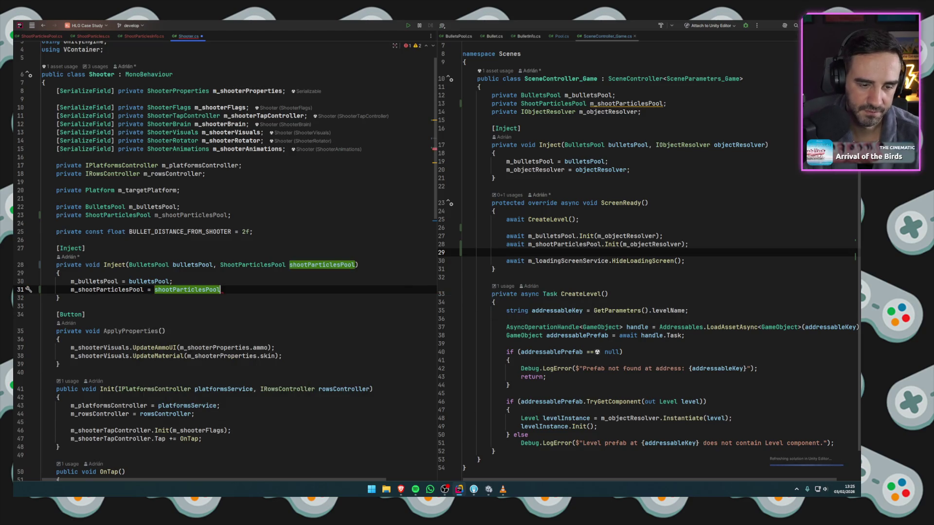
text(;)
click(197, 281)
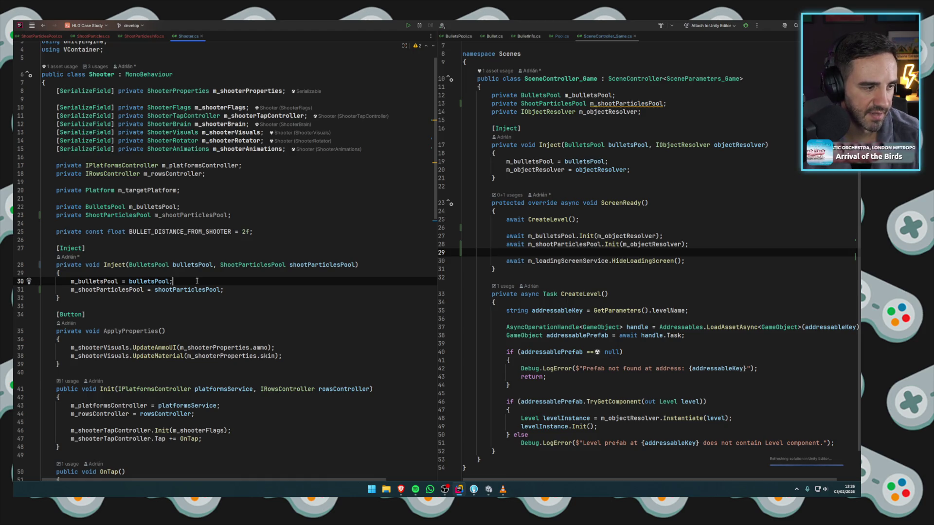
click(194, 289)
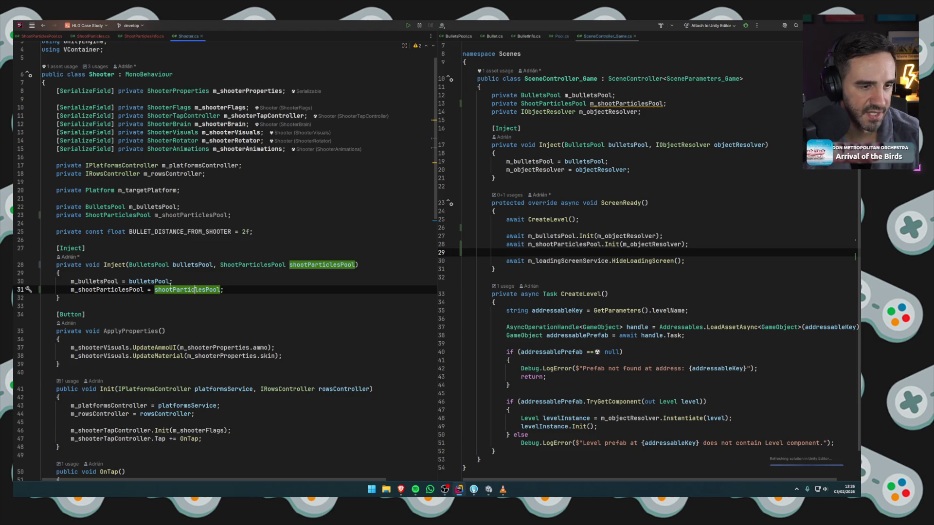
click(173, 281)
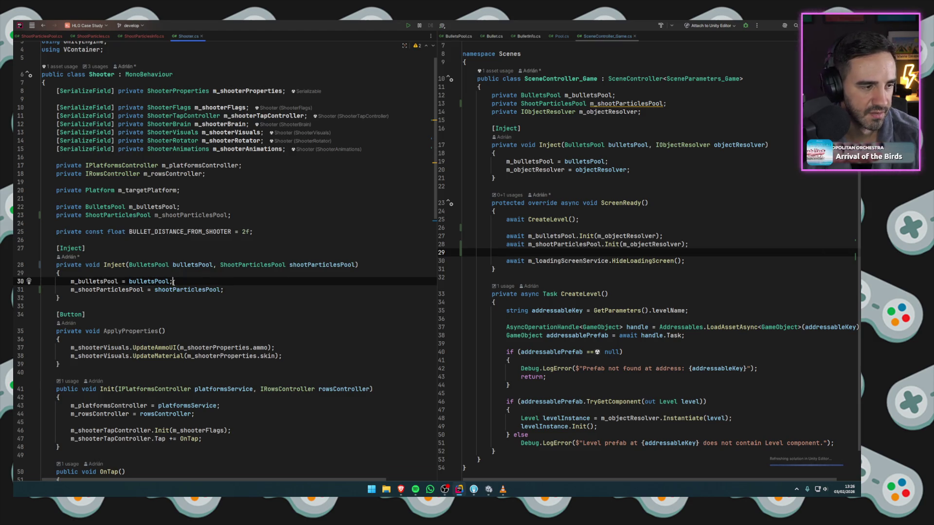
scroll(224, 287, down, 10)
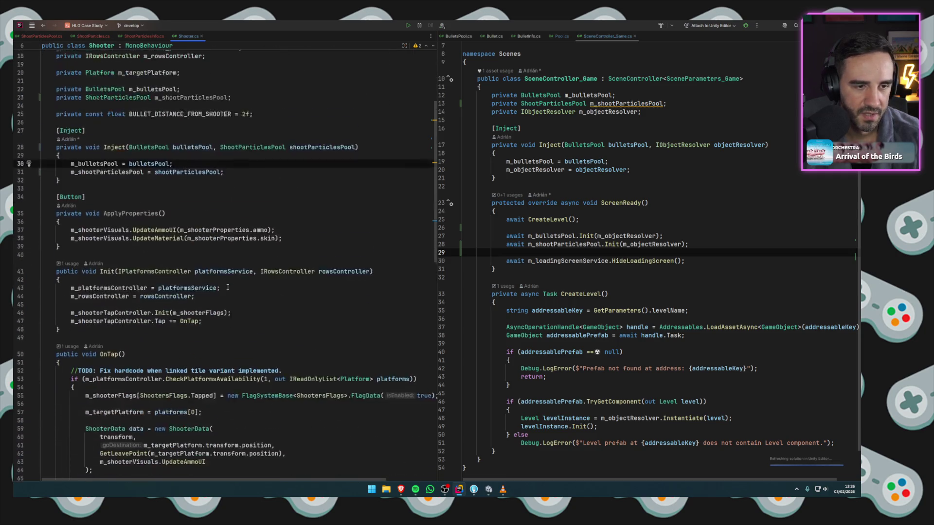
Add an m_shootParticlesPool.Generate() call after the shoot animation call in OnShoot.
scroll(228, 287, up, 1)
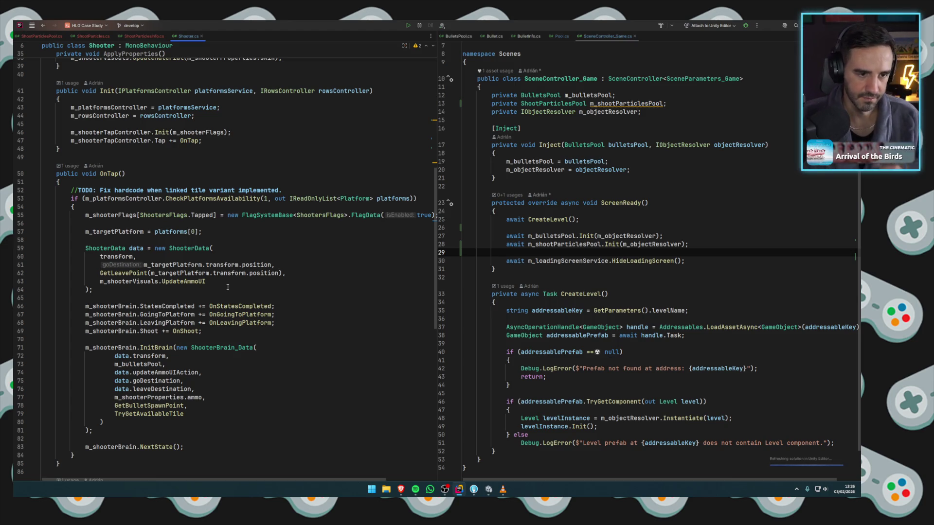
scroll(228, 287, down, 4)
mouse_move(185, 314)
mouse_down()
mouse_move(98, 280)
mouse_move(68, 248)
mouse_up()
click(175, 258)
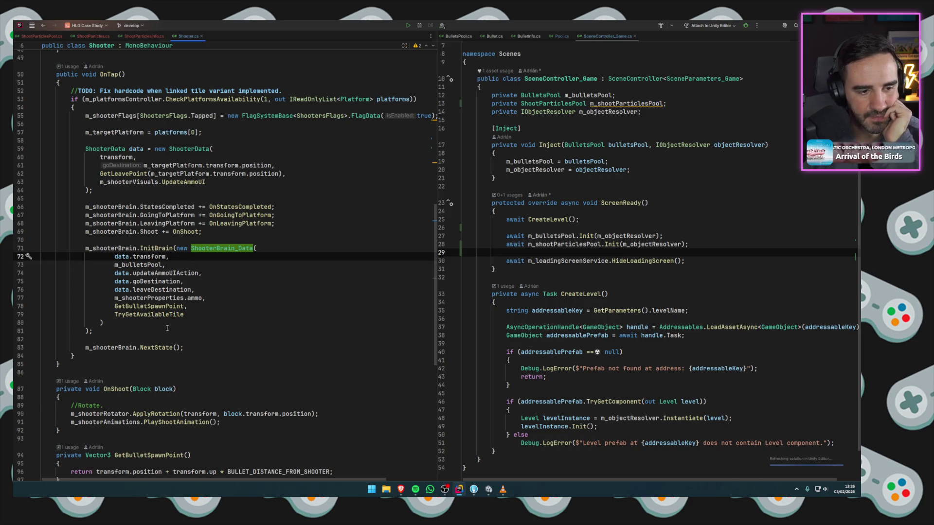
click(118, 389)
scroll(118, 389, down, 6)
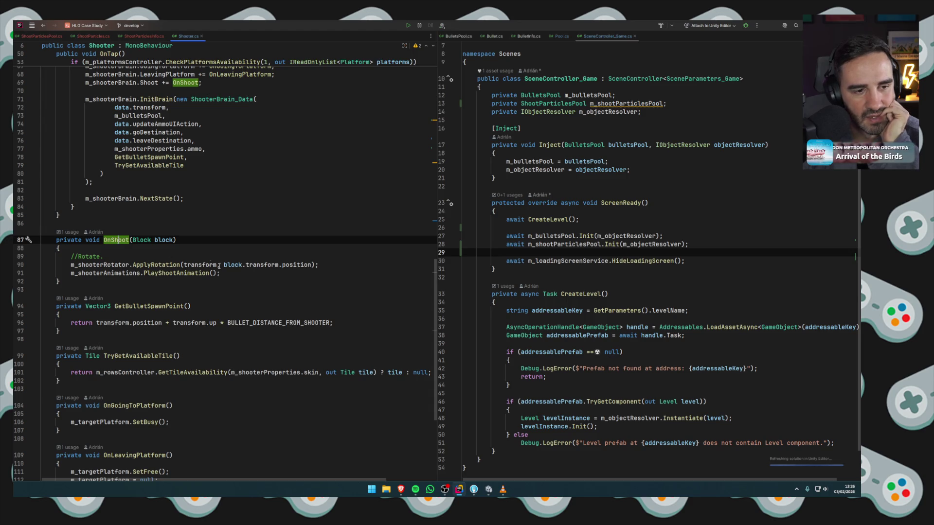
click(239, 272)
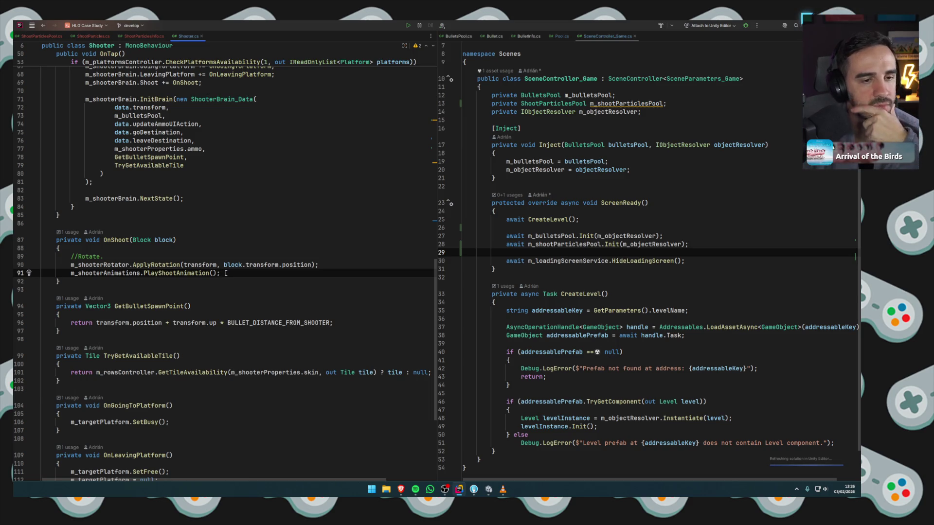
key(Return)
key(Return)
text(m_sh)
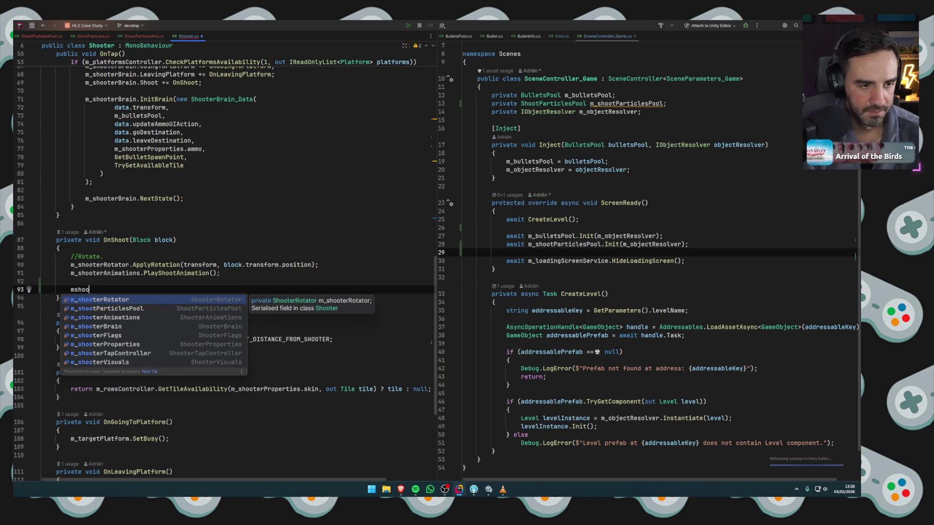
key(Return)
text(.Gen)
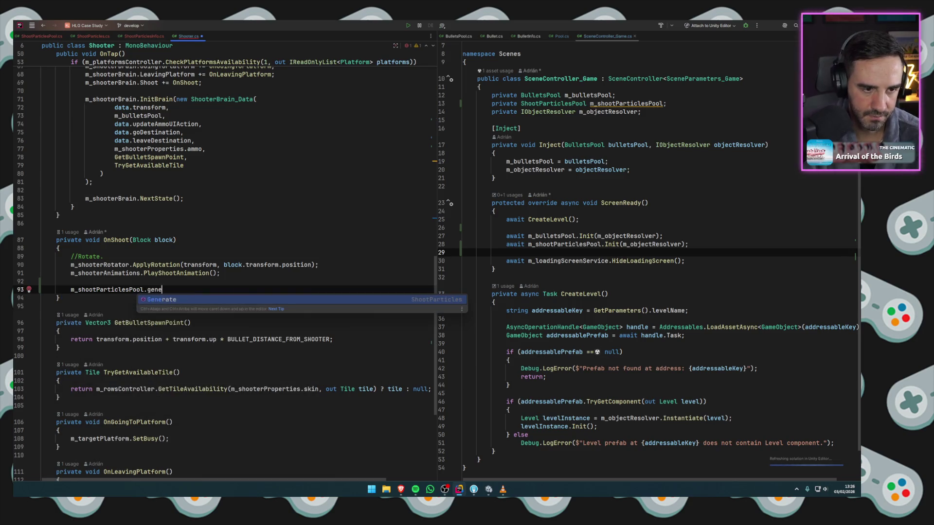
key(Return)
Above it, declare 'ShootParticlesInfo shootParticleInfo = new ShootParticlesInfo(...)'.
key(ctrl+alt+Return)
text(shootpa)
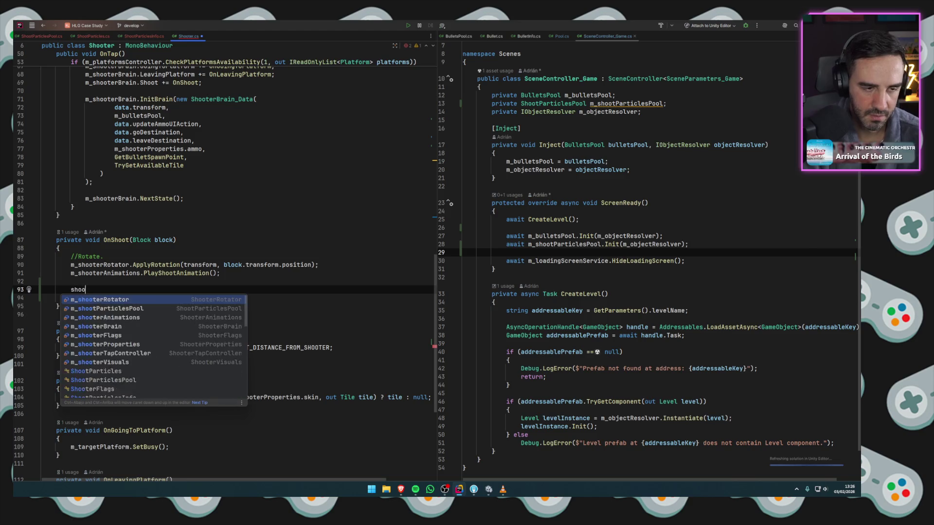
key(Down)
key(Down)
key(Down)
key(Return)
text(in)
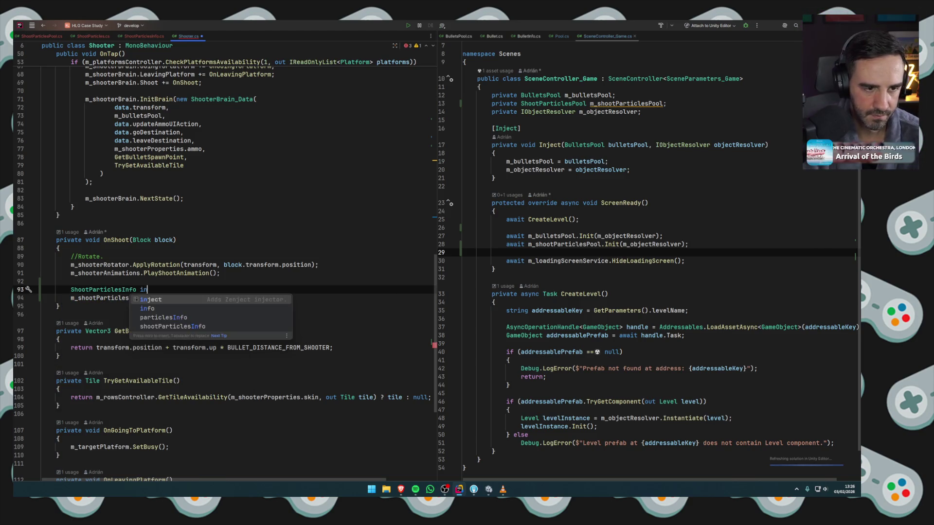
key(BackSpace)
key(BackSpace)
text(shootPA)
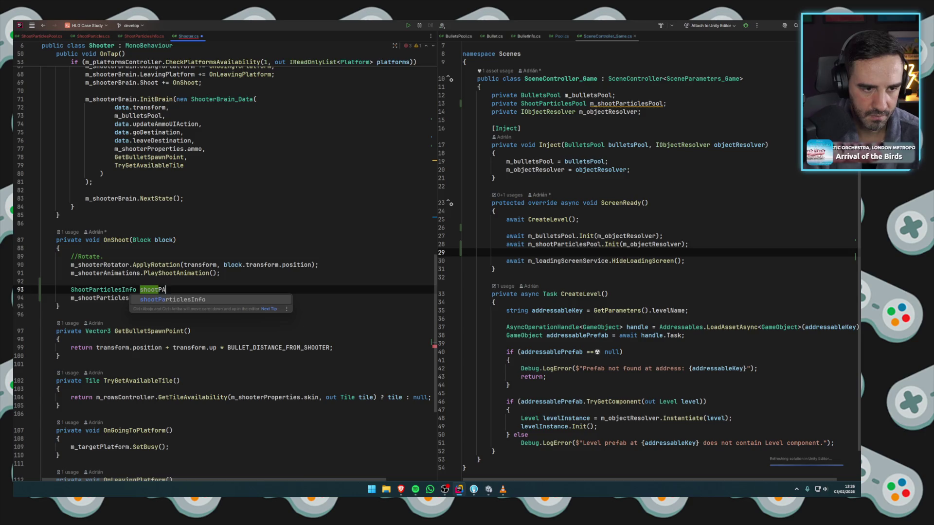
text(rrticleInf)
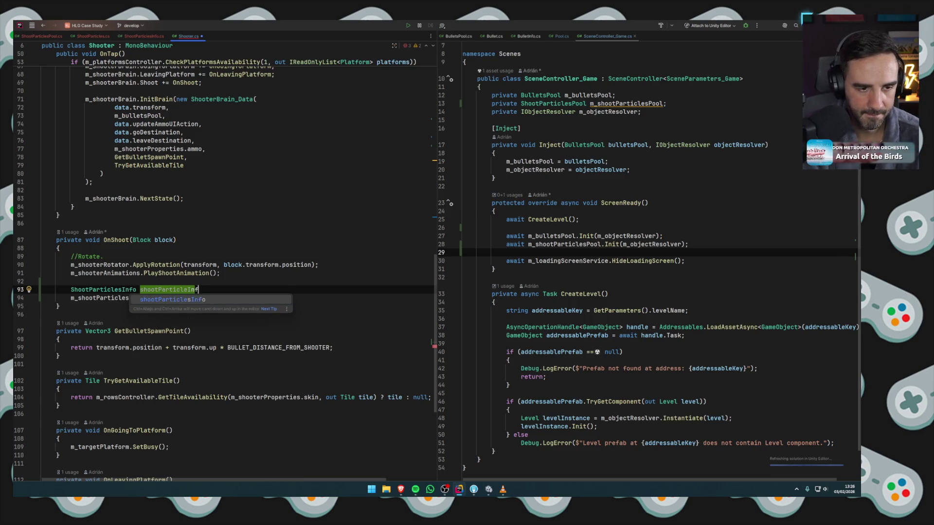
text(o = new)
key(Return)
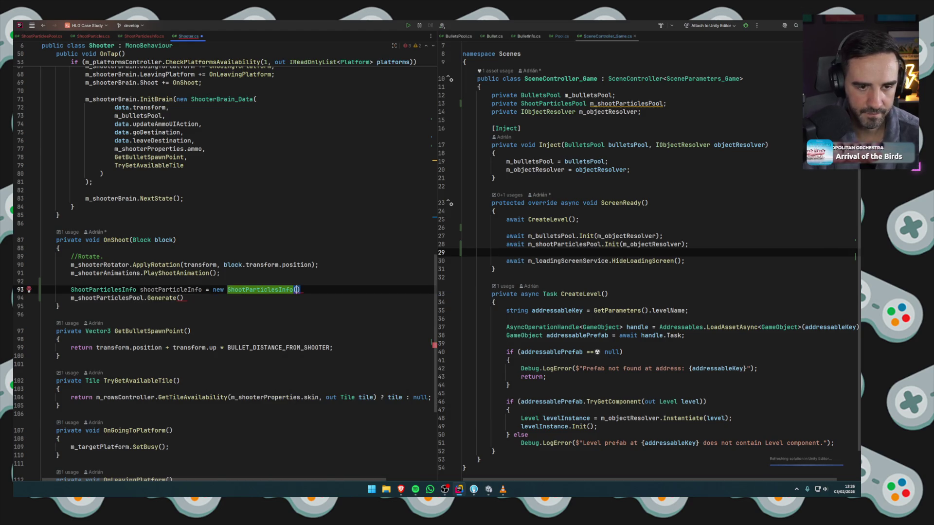
key(Return)
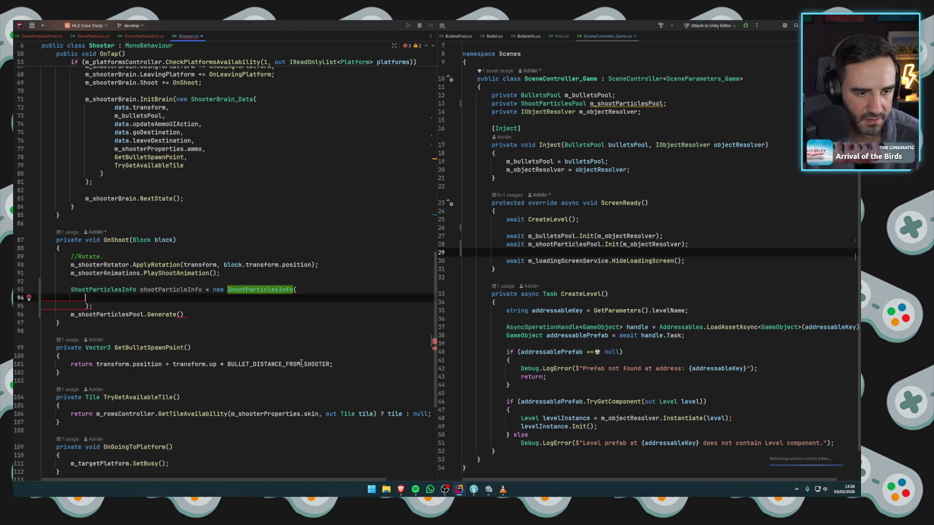
Pass GetBulletSpawnPoint() to the constructor and shootParticleInfo into Generate.
drag(330, 364, 99, 368)
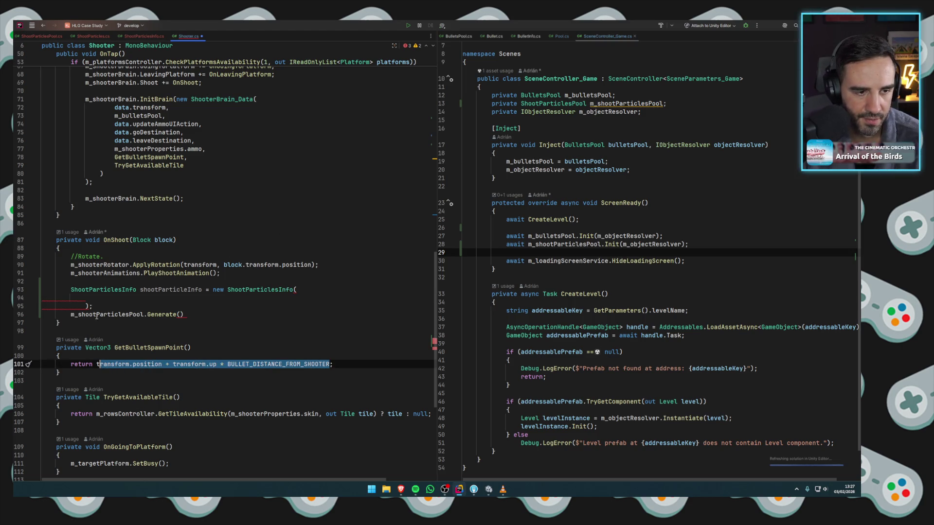
click(88, 298)
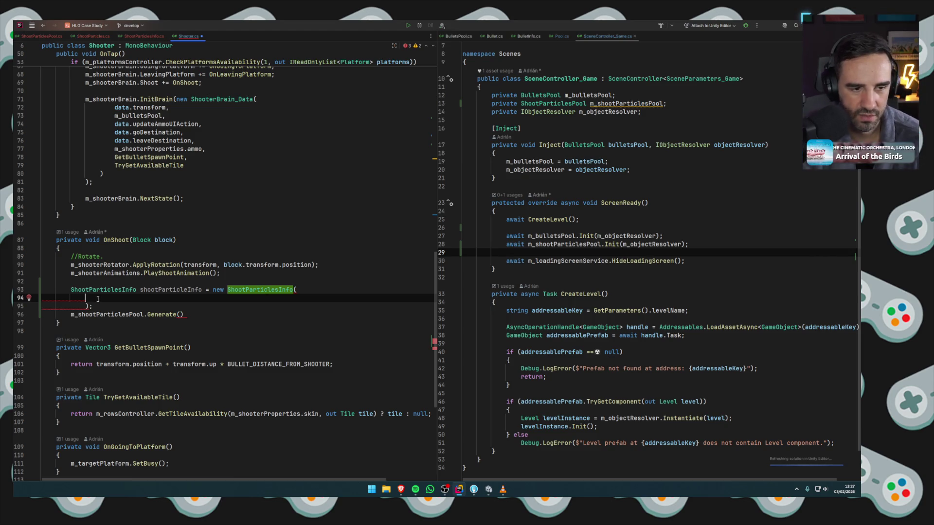
text(GetBu)
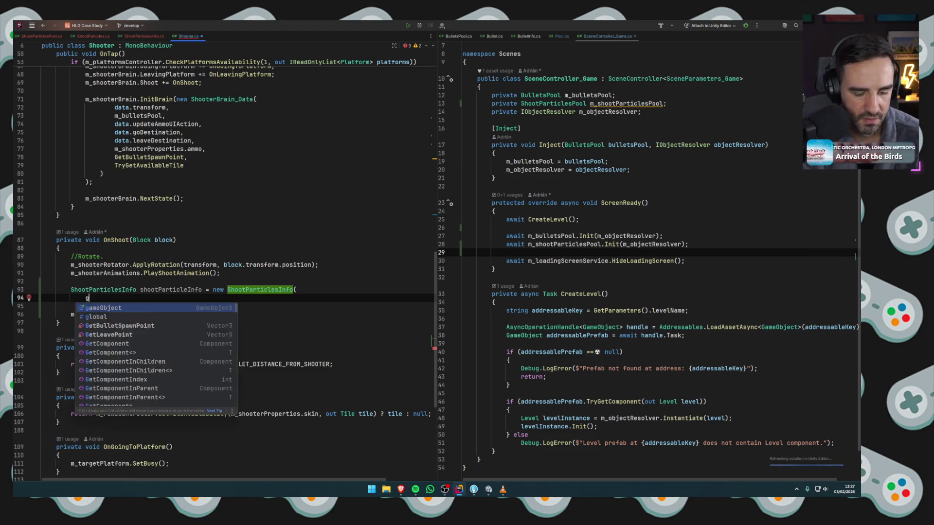
key(Return)
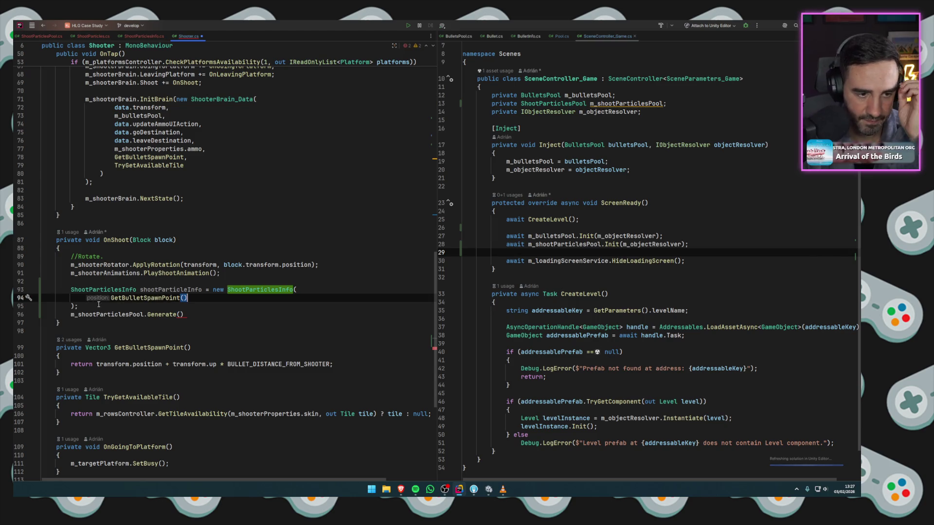
click(180, 314)
text(shootp)
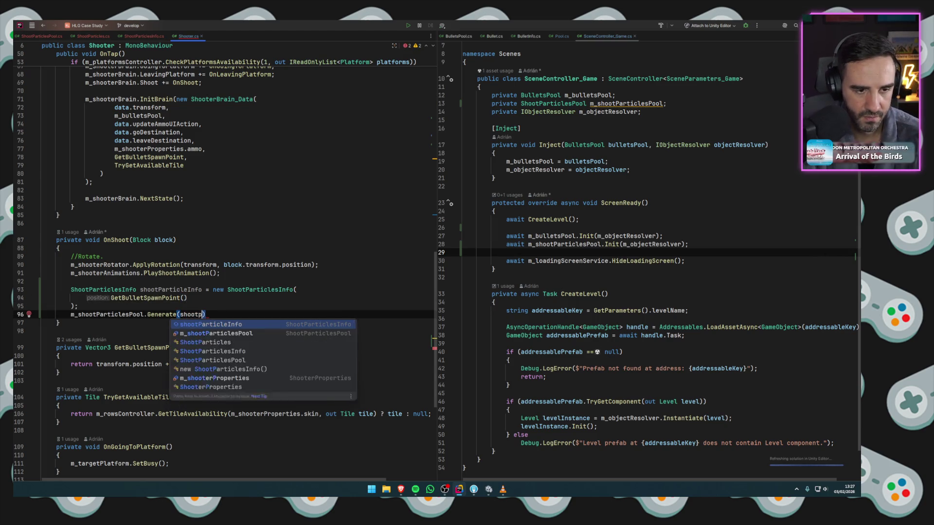
key(Return)
text(;)
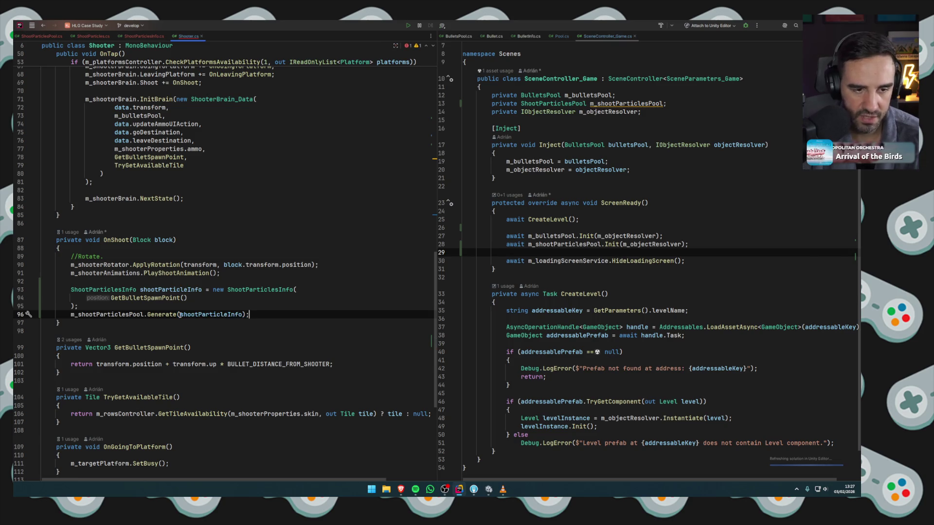
Review the new OnShoot lines and switch to Unity to recompile.
click(190, 299)
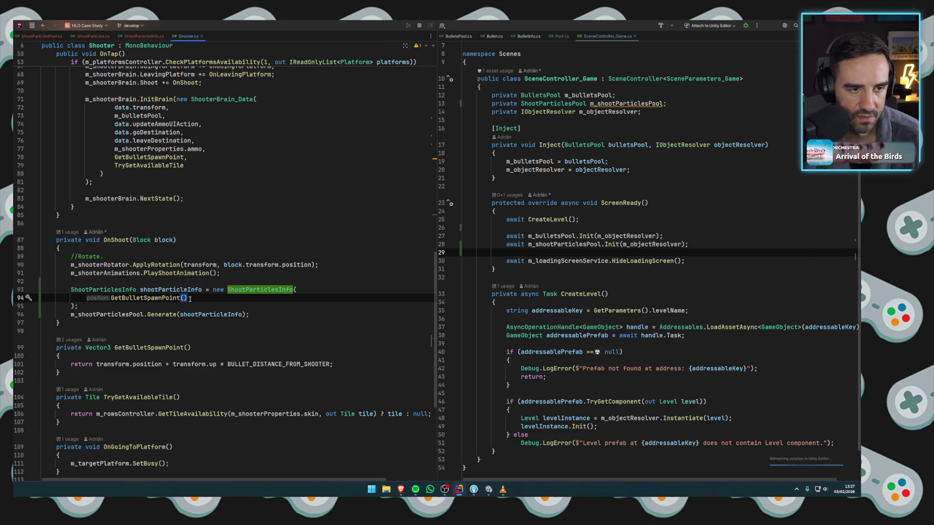
click(185, 306)
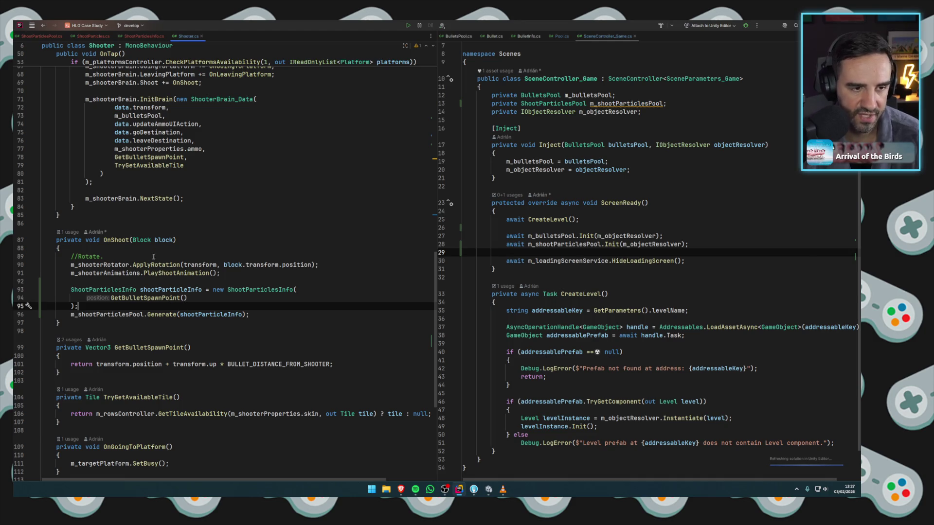
click(117, 239)
key(Down)
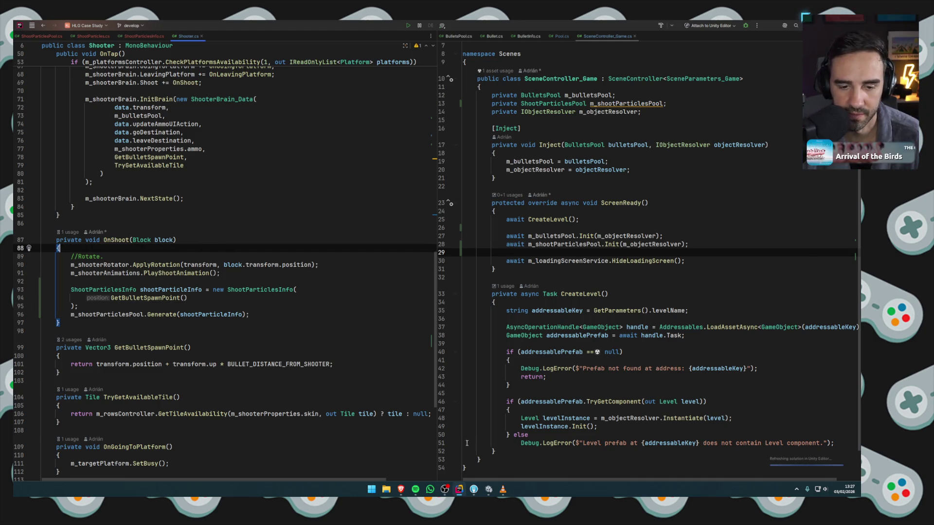
click(488, 490)
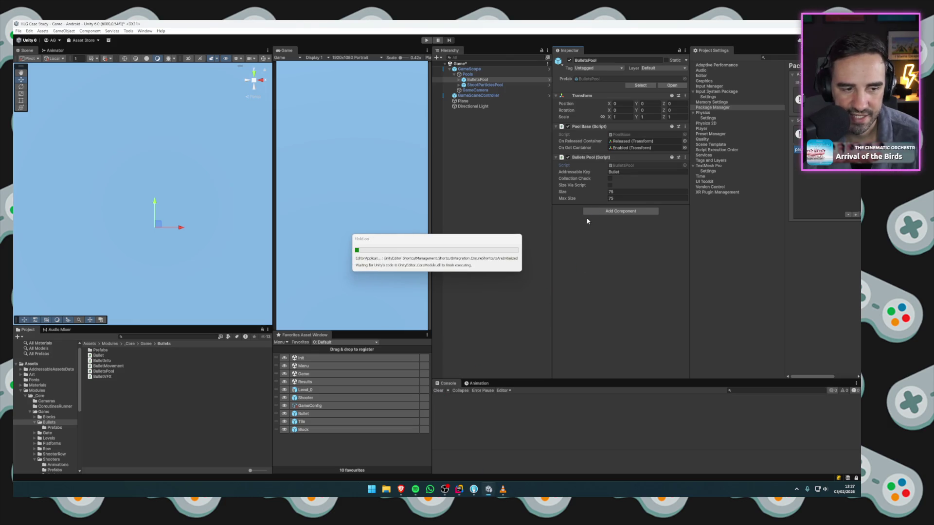
Find the ShootParticles prefab in the Project and mark it Addressable.
click(142, 32)
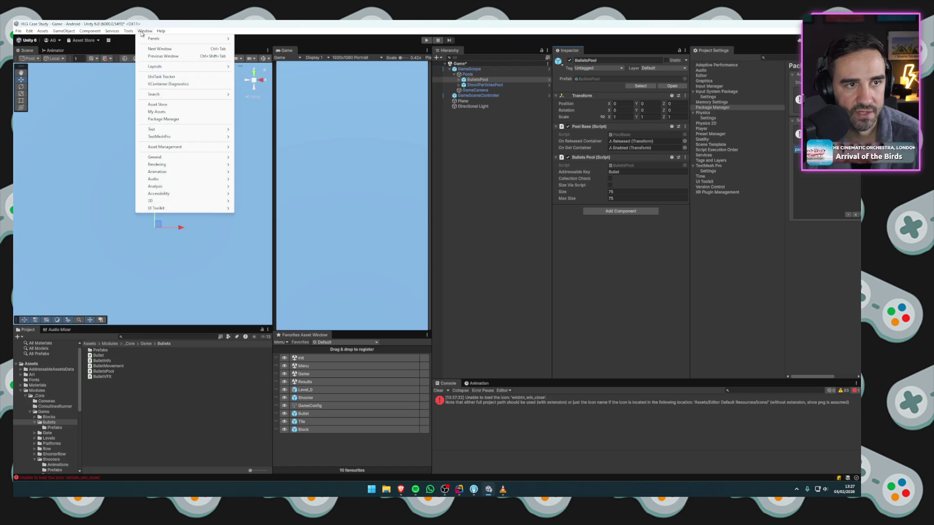
click(309, 416)
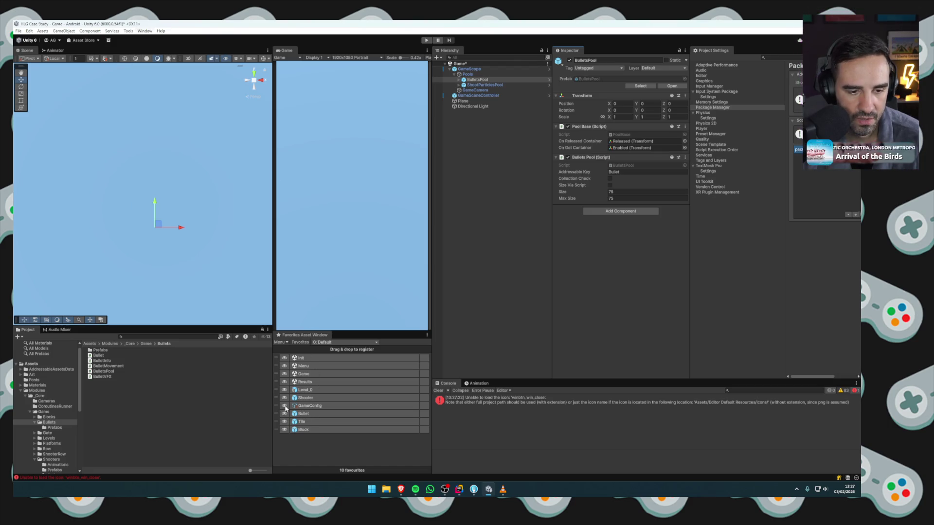
click(193, 337)
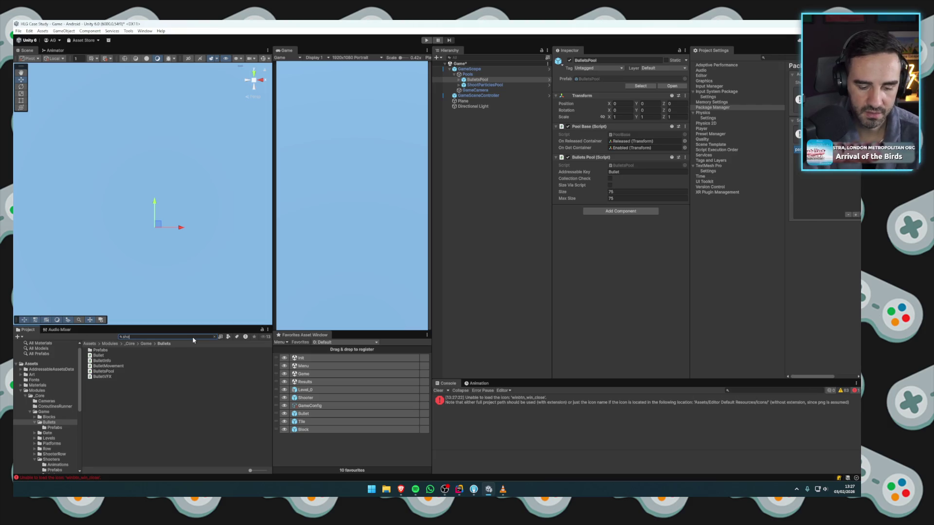
text(ot par)
click(107, 360)
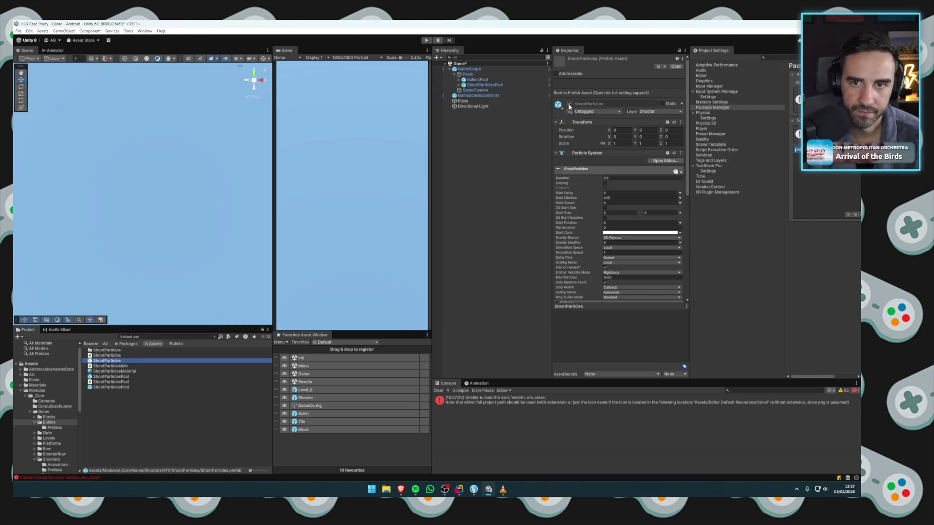
click(567, 75)
In Addressables Groups, create a new Packed Assets group named VFX.
click(145, 30)
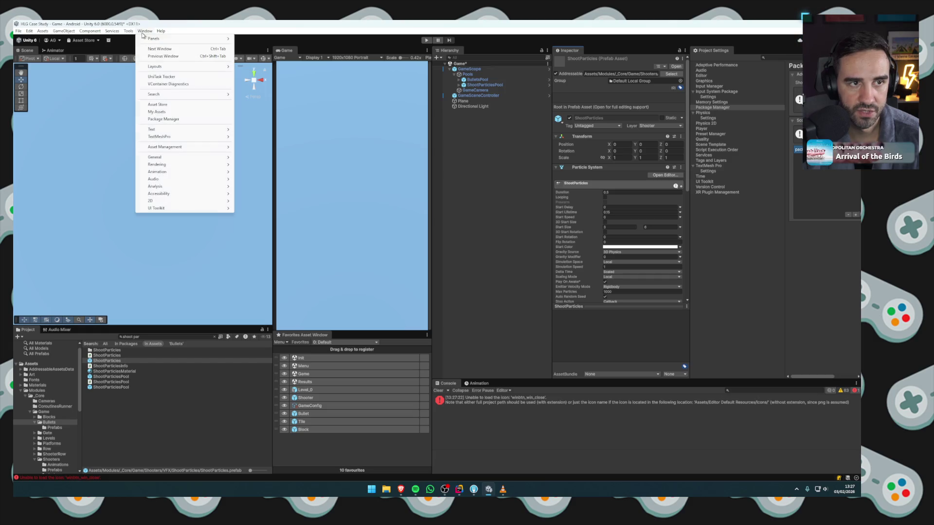
mouse_move(175, 148)
mouse_move(254, 157)
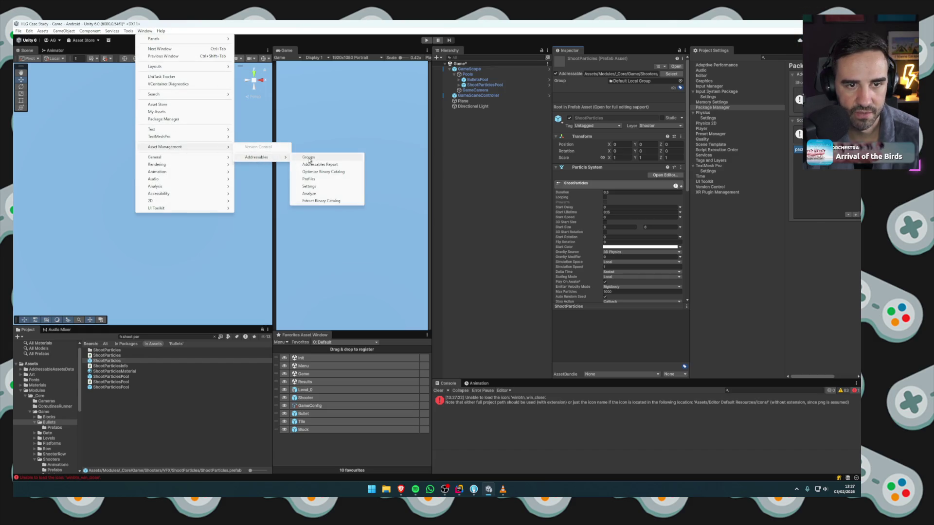
click(308, 157)
right_click(193, 225)
click(292, 229)
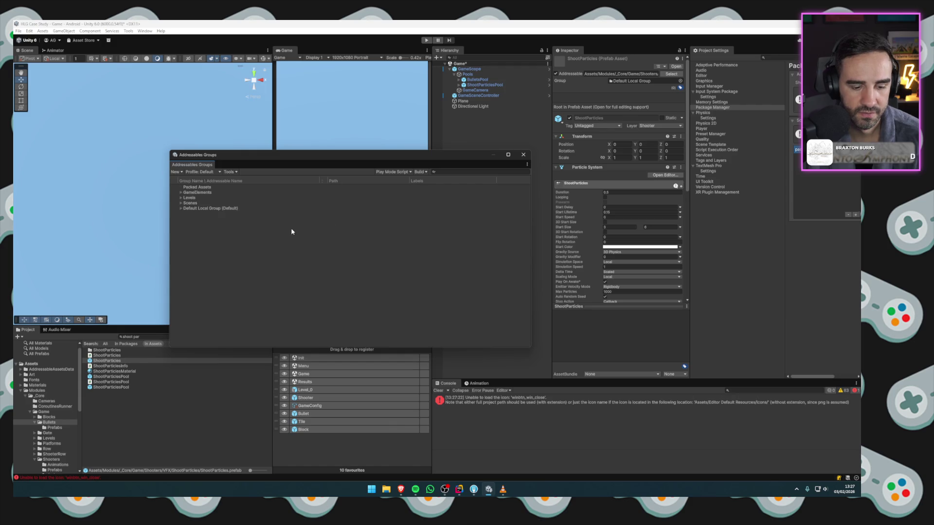
double_click(205, 187)
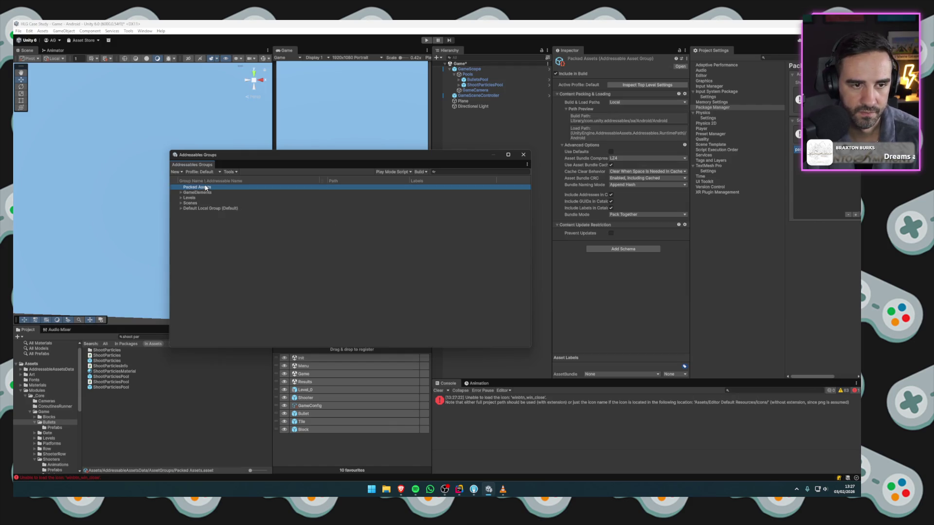
text(VFX)
key(Return)
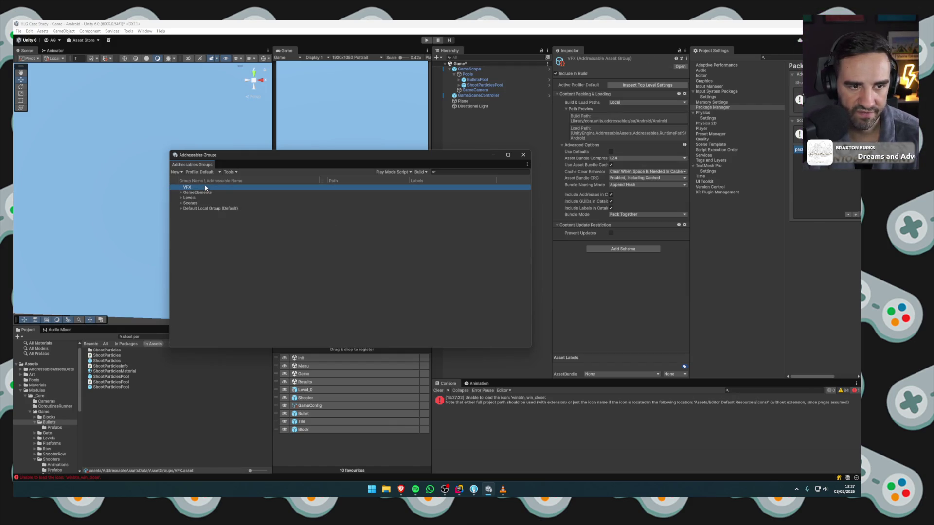
Move the ShootParticles entry into the VFX group, check it, and close the window.
drag(180, 208, 196, 189)
right_click(196, 189)
click(181, 187)
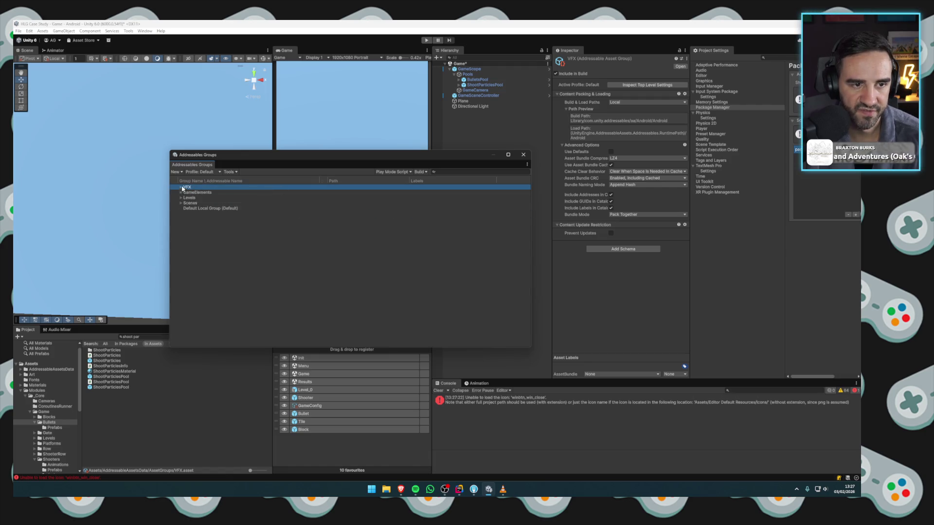
click(205, 193)
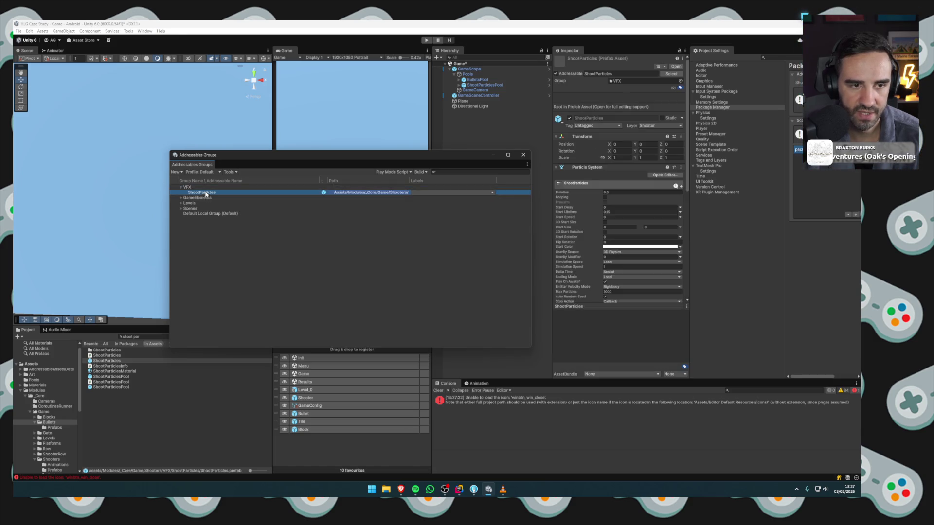
click(206, 192)
click(523, 155)
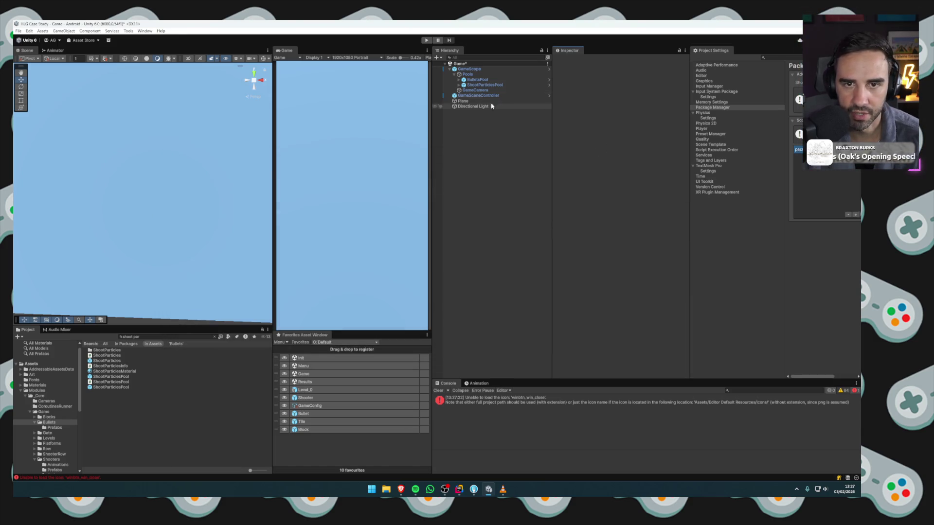
Save the Game scene with Ctrl+S, then open GameScope.cs in Rider from the GameScope object.
click(485, 85)
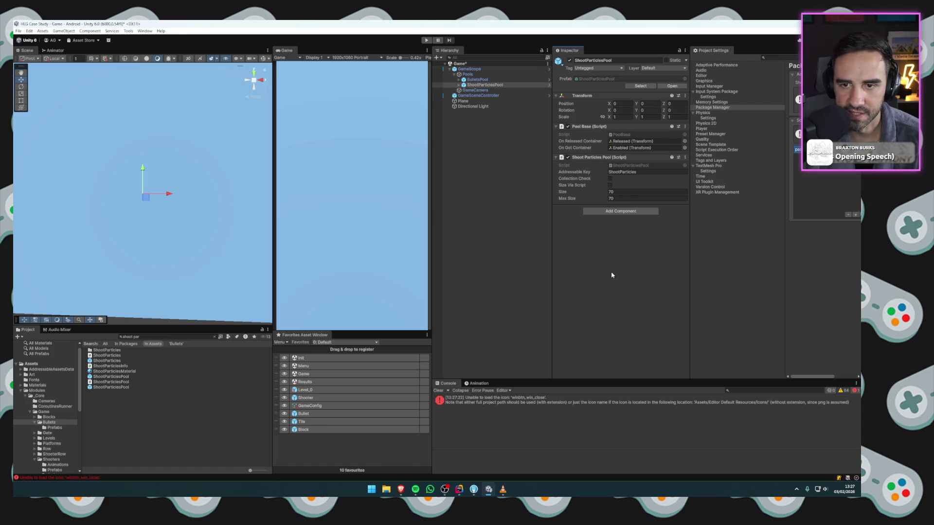
click(486, 194)
key(ctrl+s)
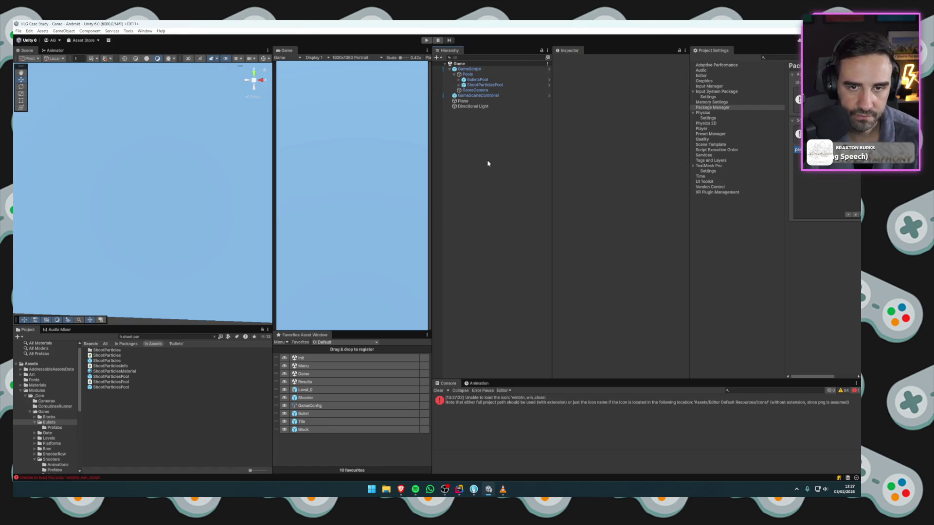
click(469, 69)
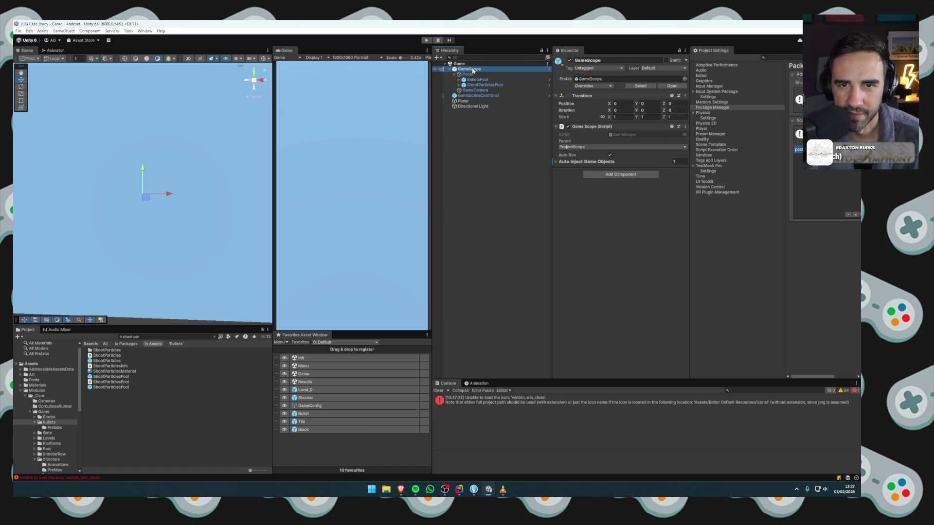
double_click(621, 133)
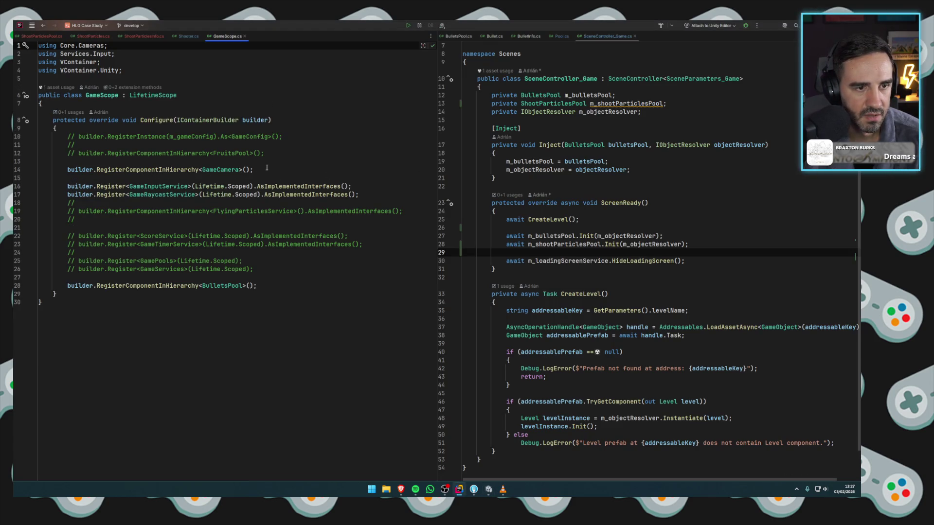
Duplicate the BulletsPool registration line and change the copy to ShootParticlesPool.
click(257, 285)
key(ctrl+d)
double_click(236, 293)
text(shootpa)
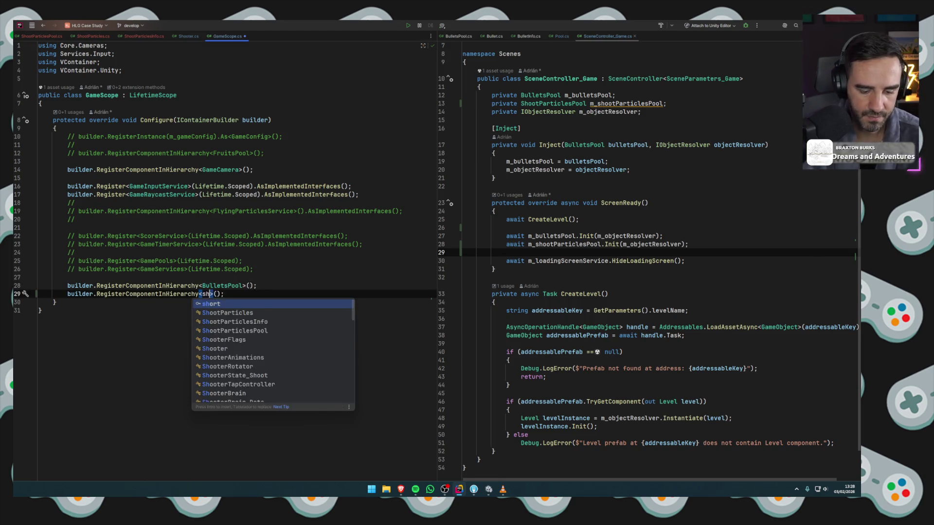
key(Return)
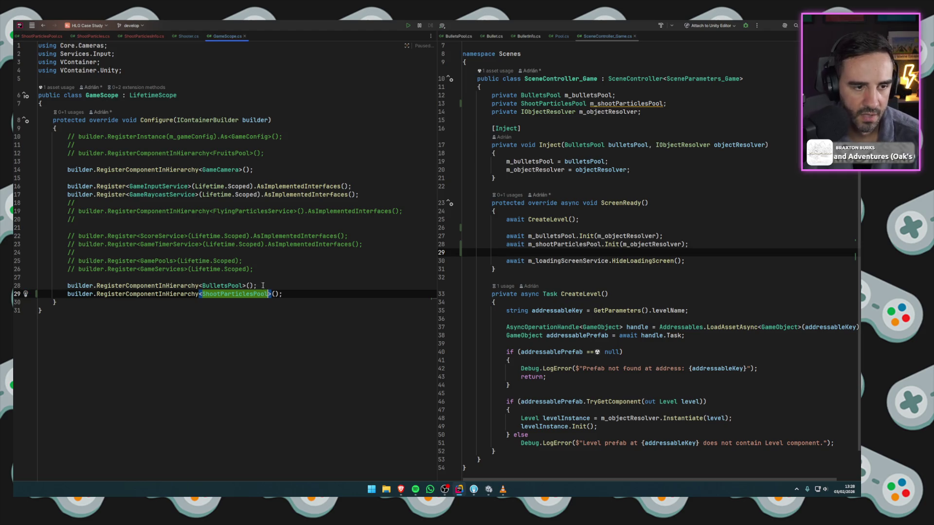
Recompile in Unity, dismiss the never-assigned warning, and open SceneController_Game from GameSceneController.
key(alt+Tab)
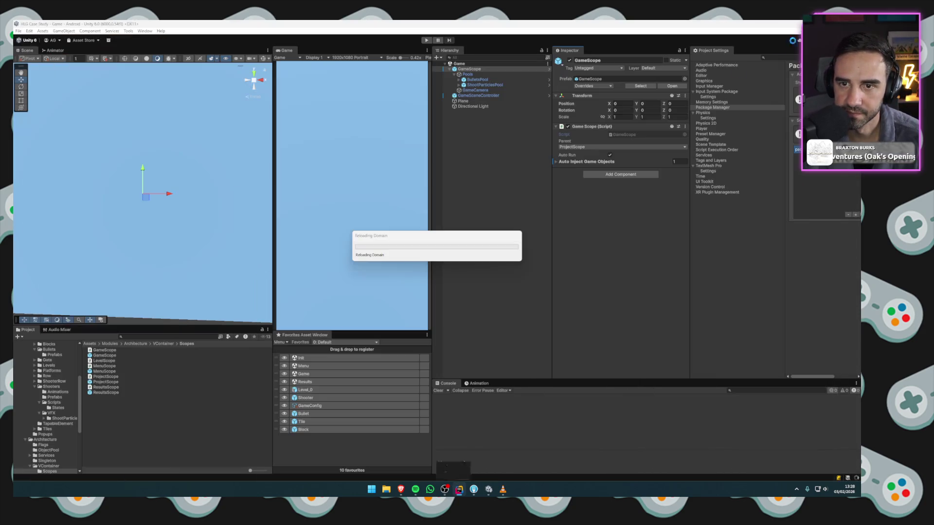
click(459, 489)
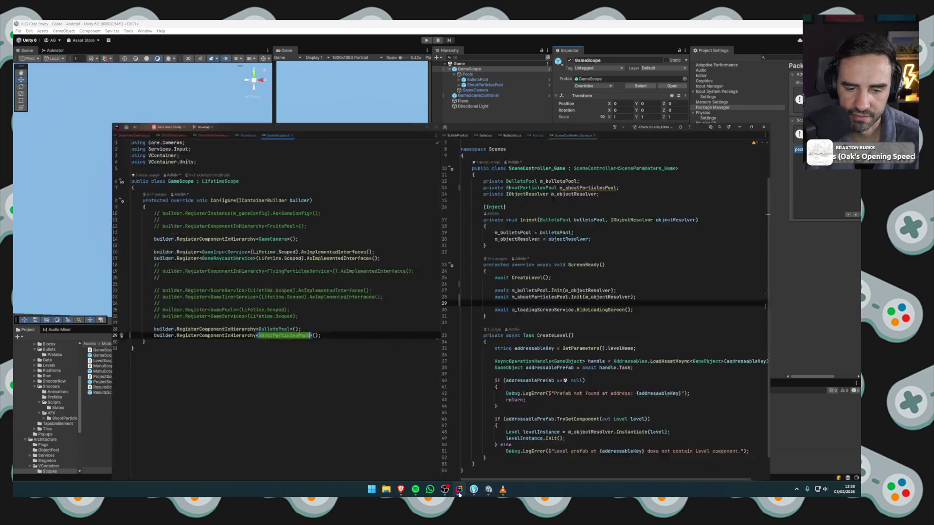
mouse_move(629, 104)
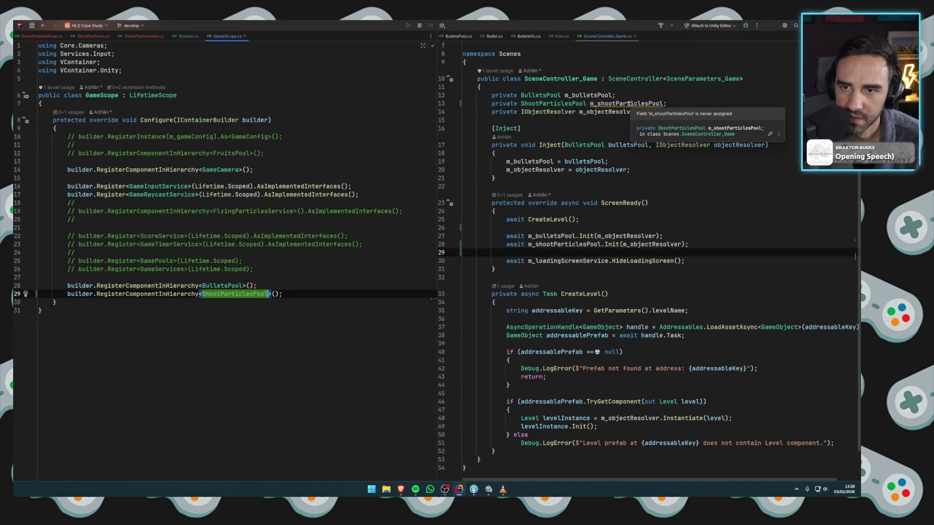
click(629, 95)
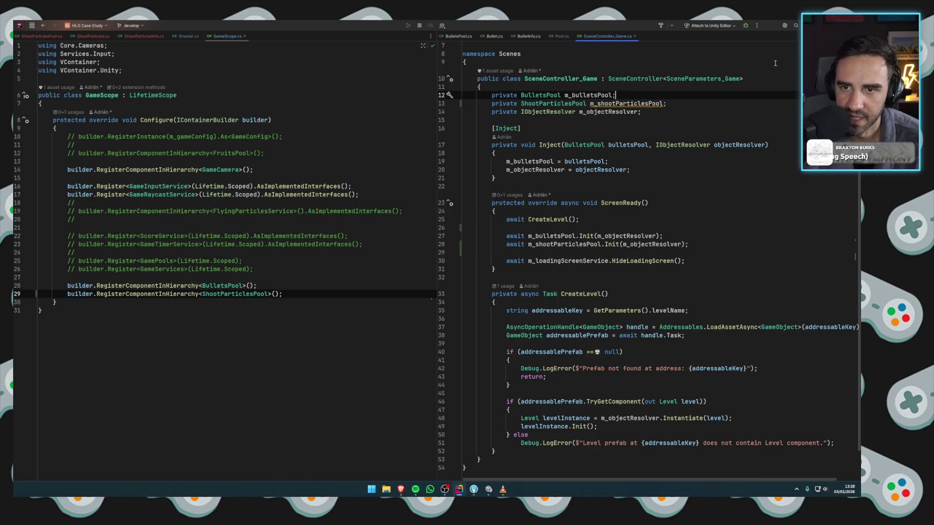
key(alt+Tab)
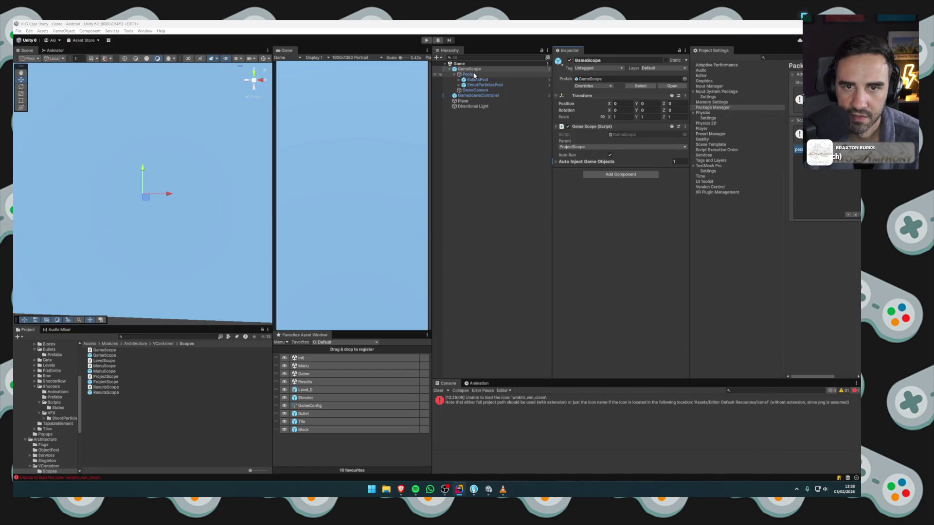
click(574, 162)
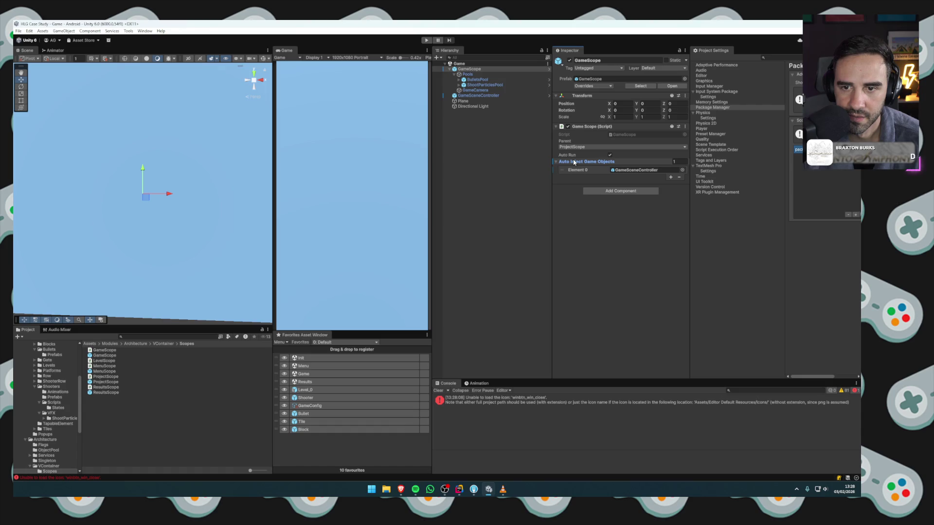
click(477, 96)
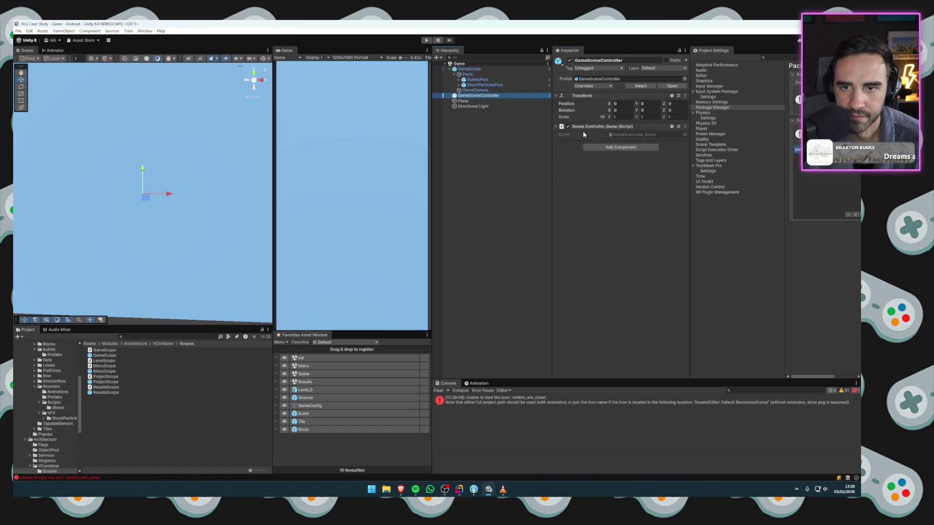
double_click(620, 134)
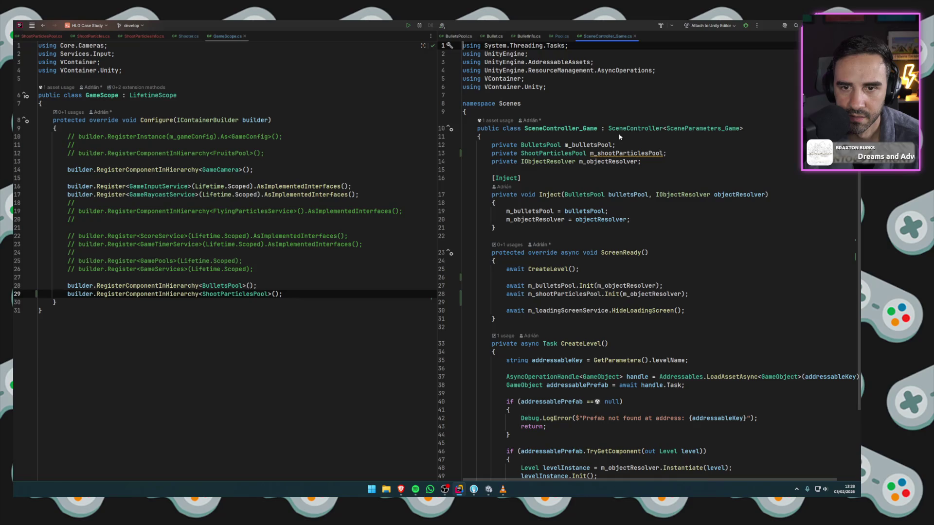
Add a 'ShootParticlesPool shootParticlesPool' parameter to the Inject method.
click(612, 153)
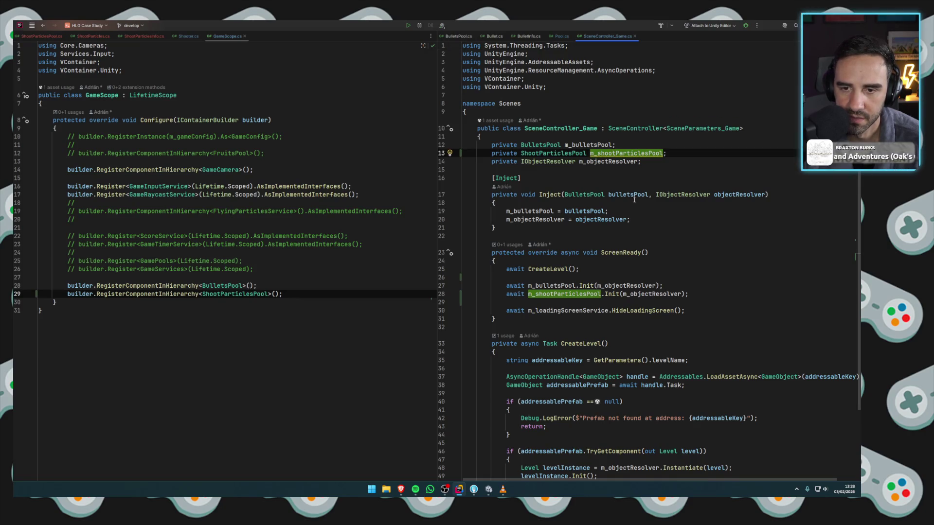
click(648, 194)
text(, shoo)
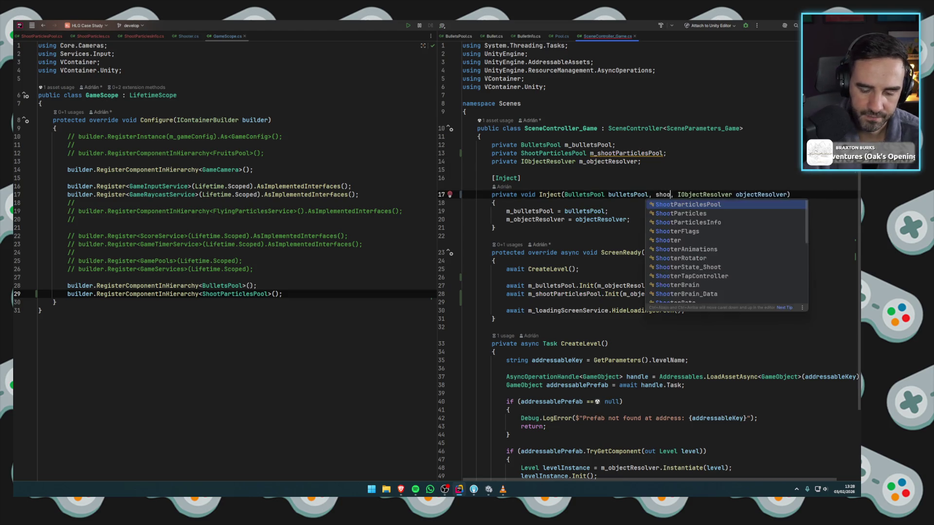
key(Return)
text(sh)
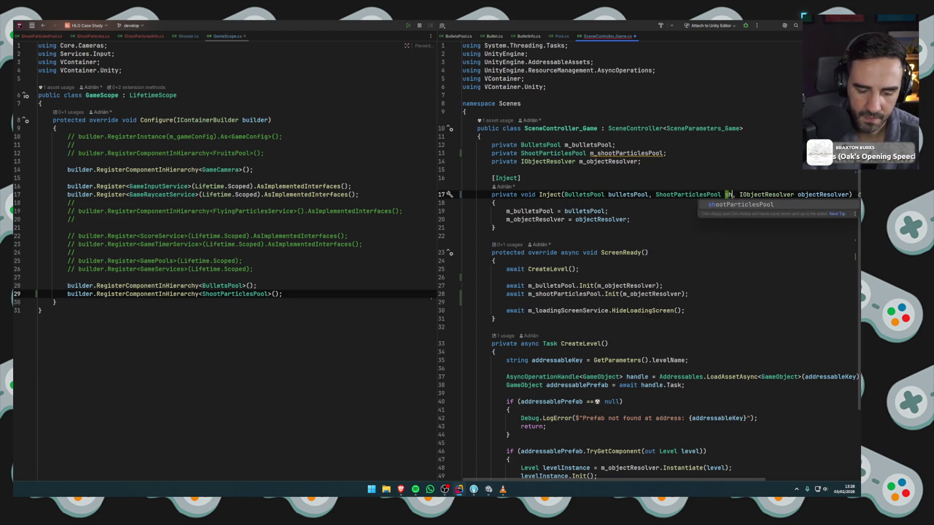
text(ootPartic)
key(Return)
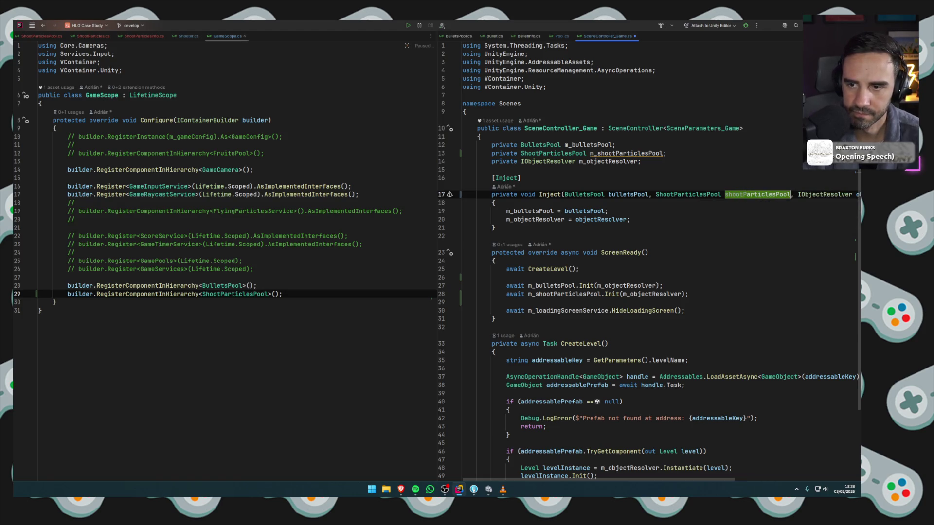
Add 'm_shootParticlesPool = shootParticlesPool;' after the bulletsPool assignment.
click(608, 211)
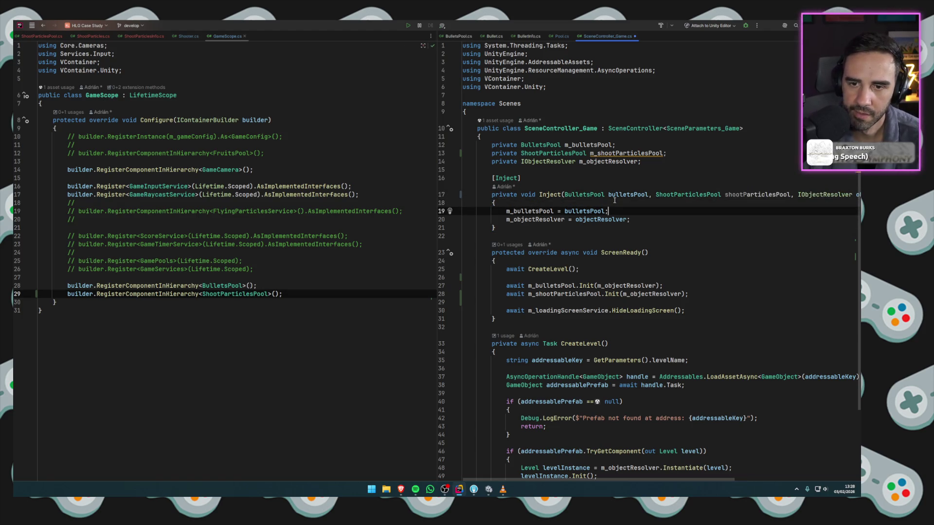
key(Return)
text(m_sh)
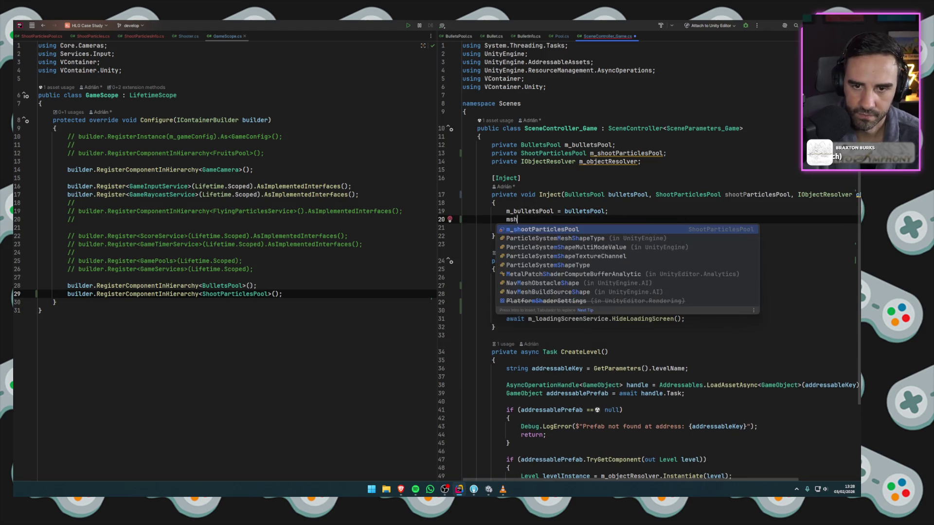
key(Return)
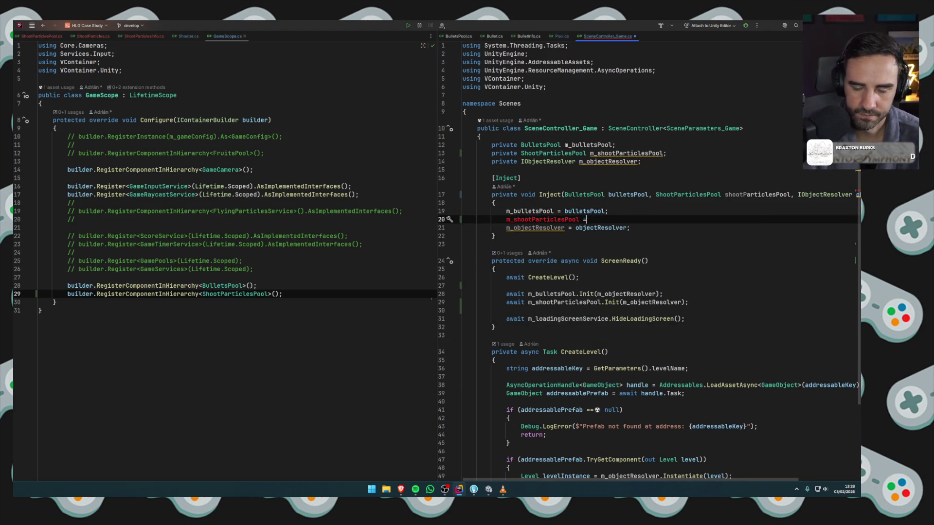
text(sh)
key(Return)
text(;)
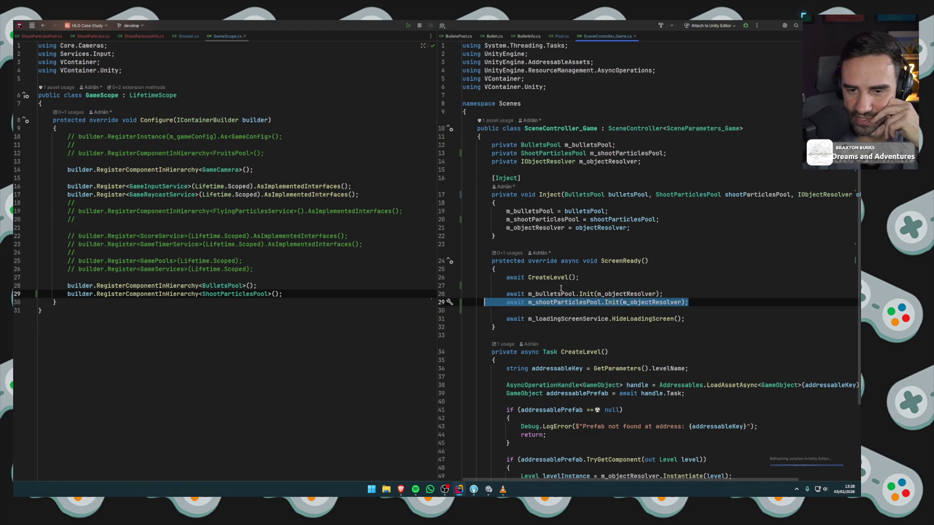
Review ScreenReady and the m_shootParticlesPool field, then return to Unity to recompile.
click(560, 287)
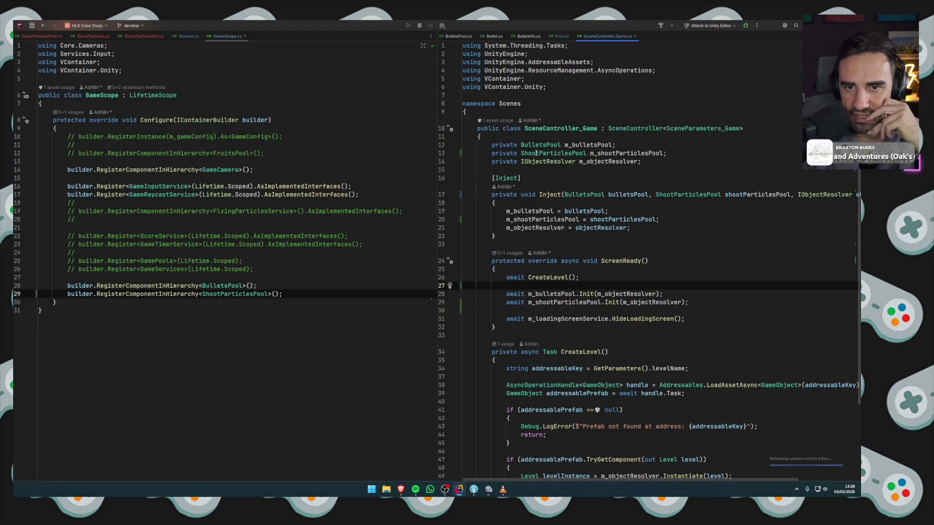
click(617, 155)
click(689, 154)
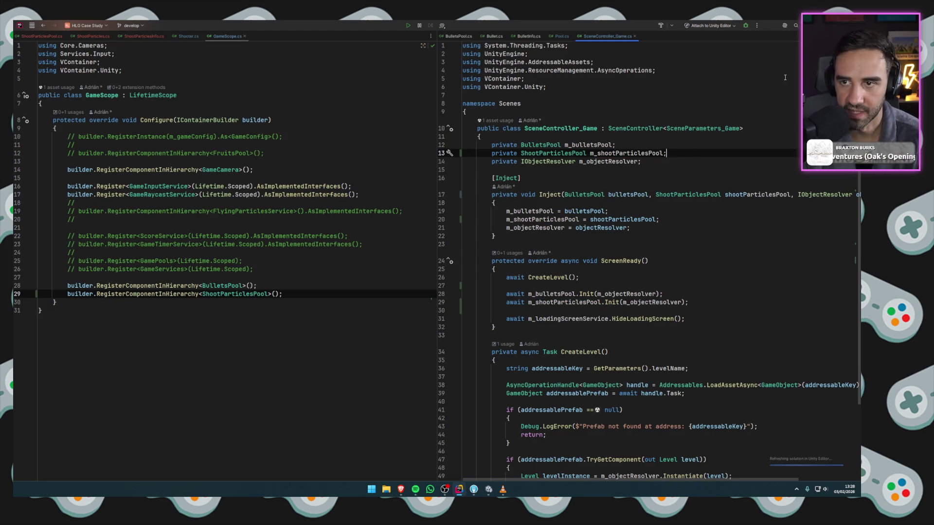
key(alt+Tab)
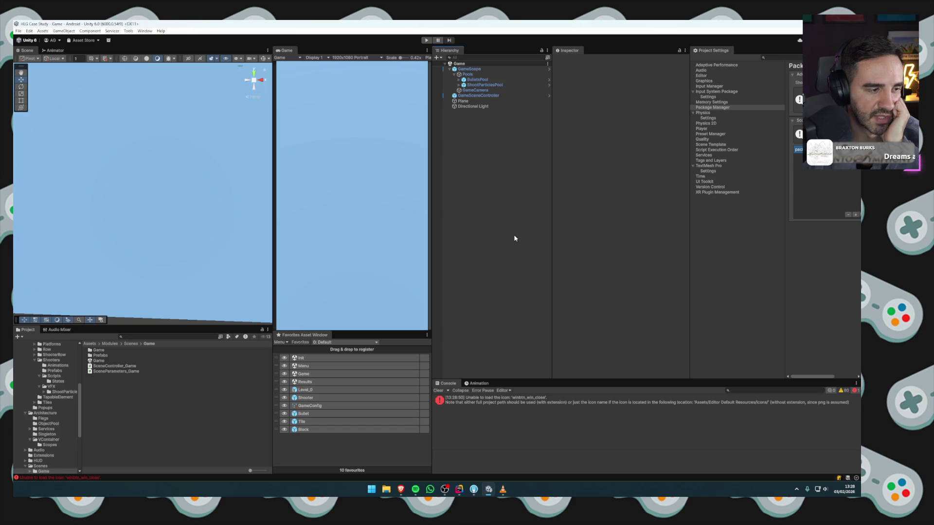
Clear the console and check the ShootParticlesPool object under GameScope > Pools in the Game scene.
click(439, 391)
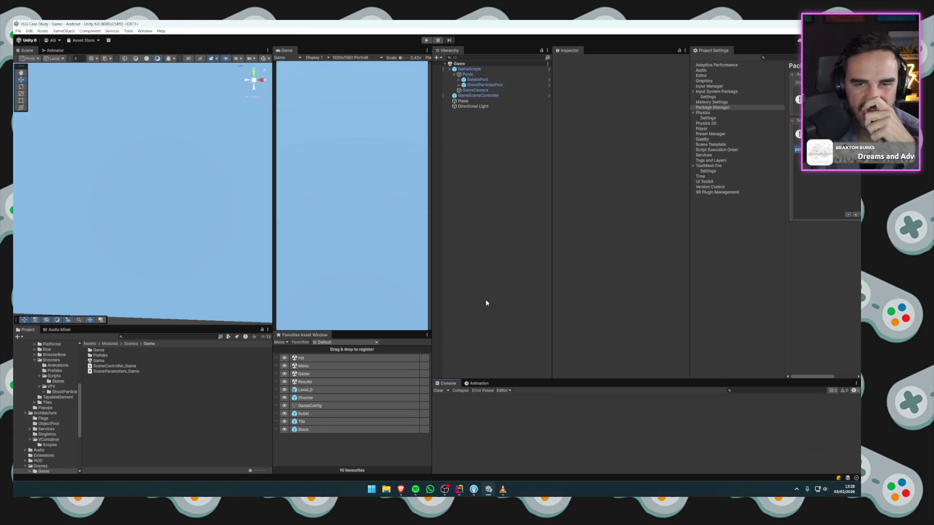
double_click(301, 358)
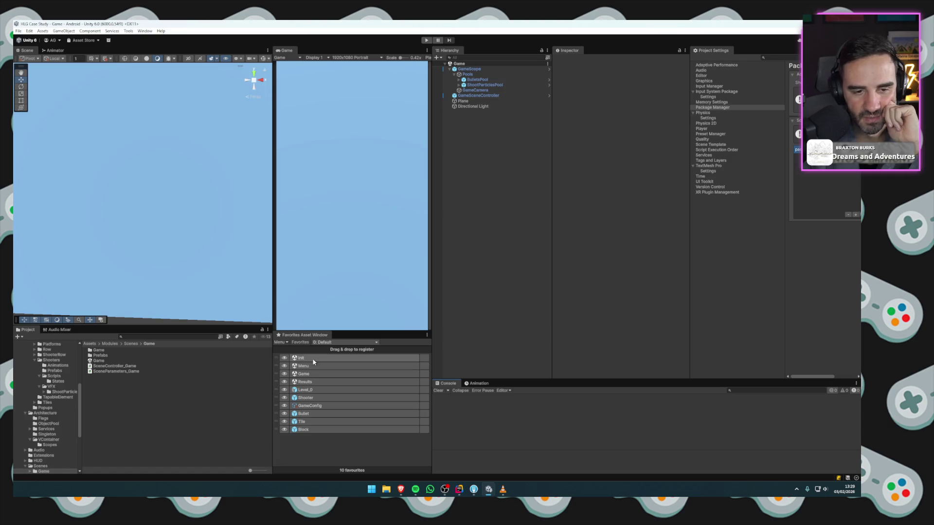
double_click(303, 373)
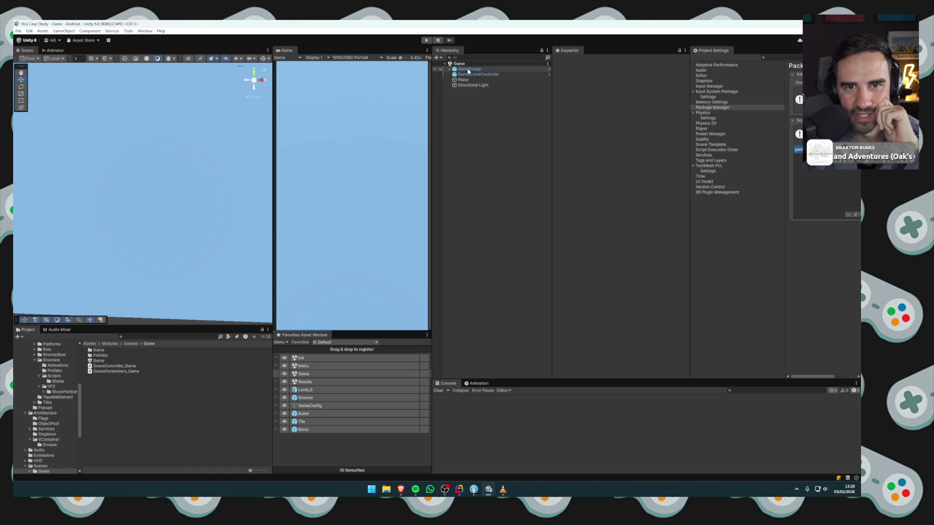
click(449, 69)
click(454, 74)
click(467, 75)
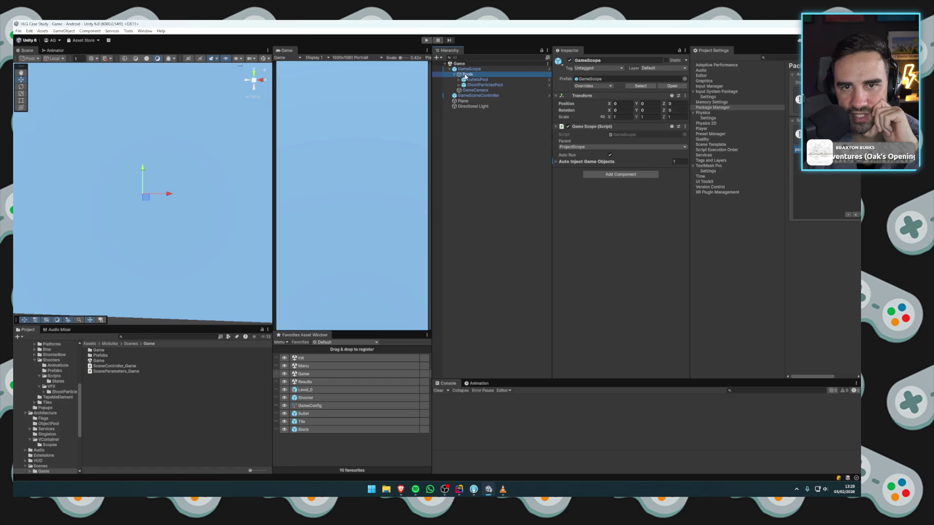
click(470, 85)
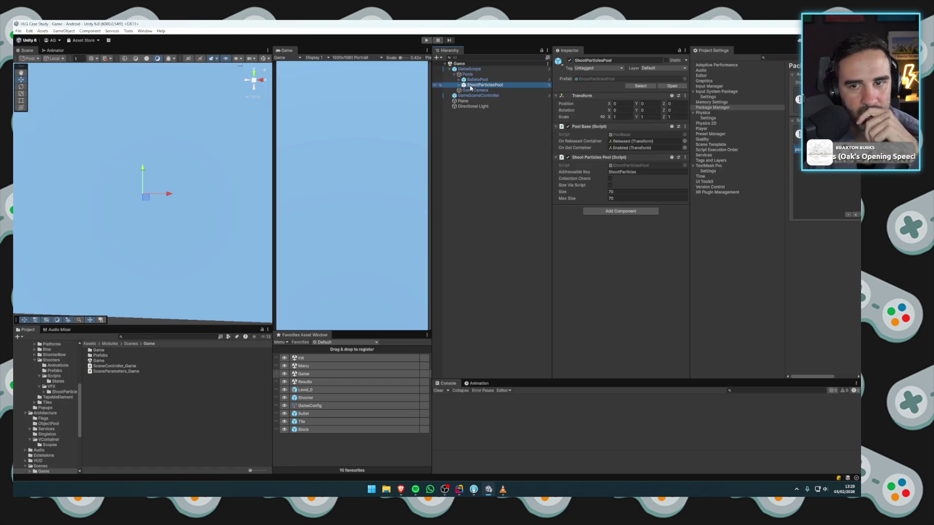
click(450, 70)
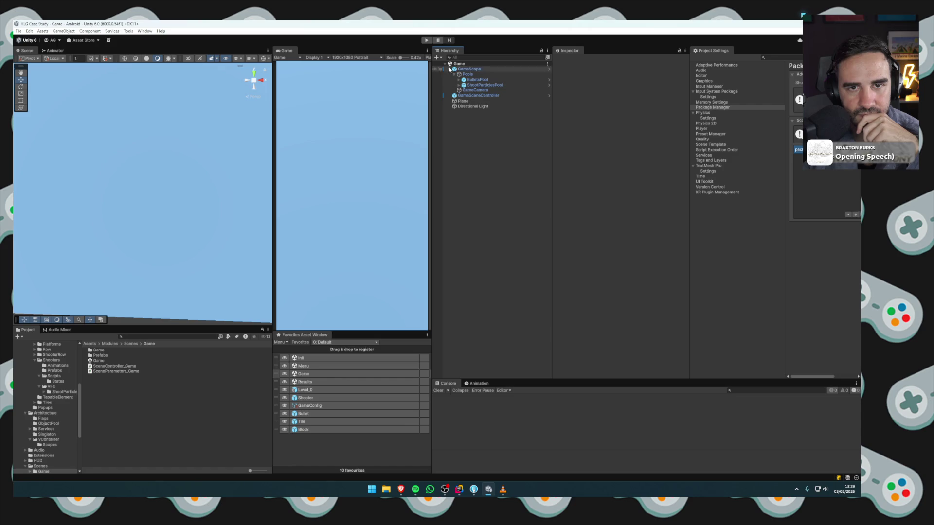
Play from the Init scene, start Level 1, then stop once the errors appear.
double_click(301, 358)
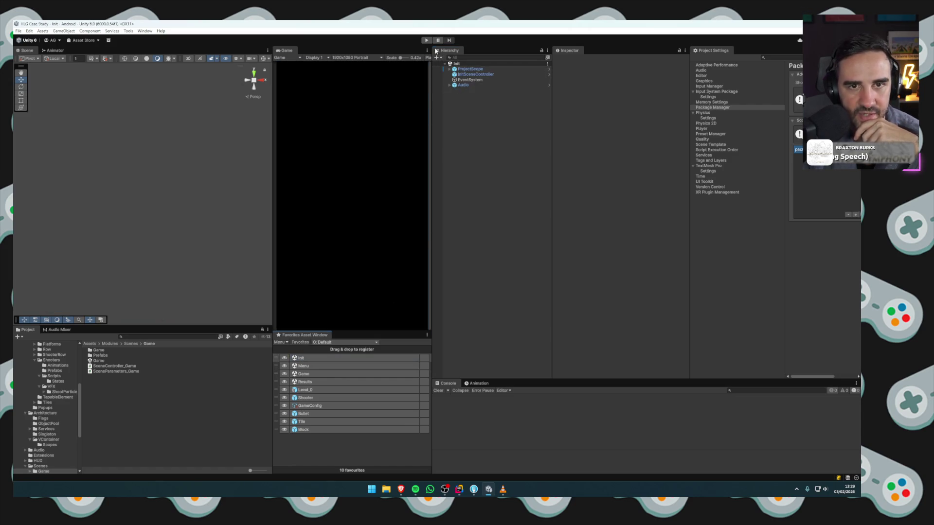
click(426, 40)
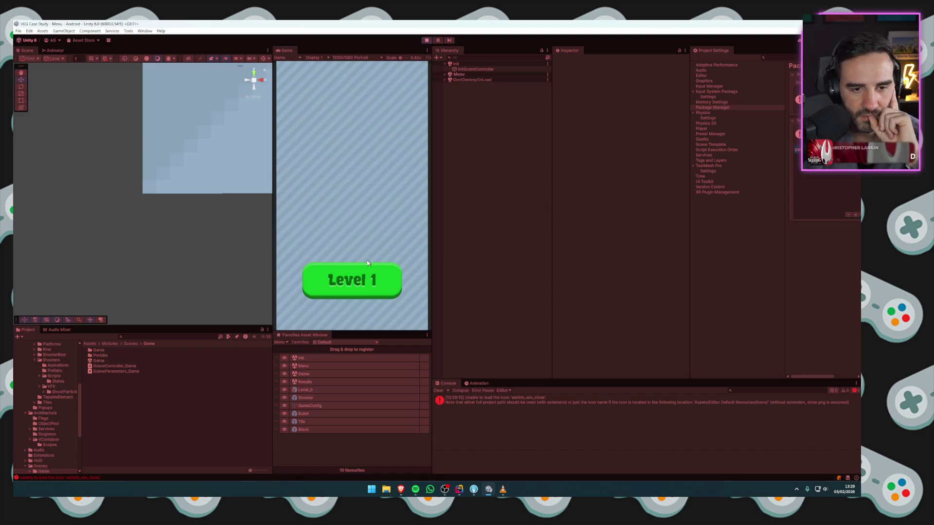
click(366, 264)
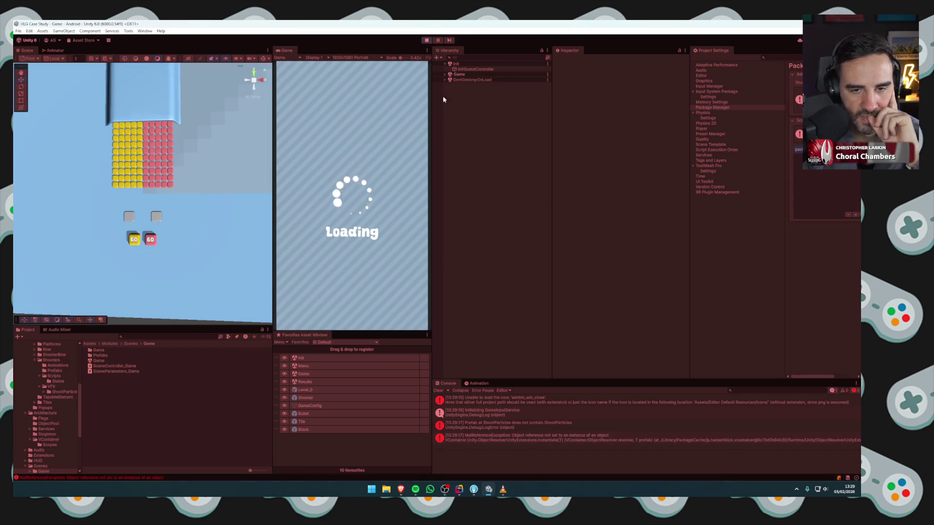
key(ctrl+p)
text(shoot par)
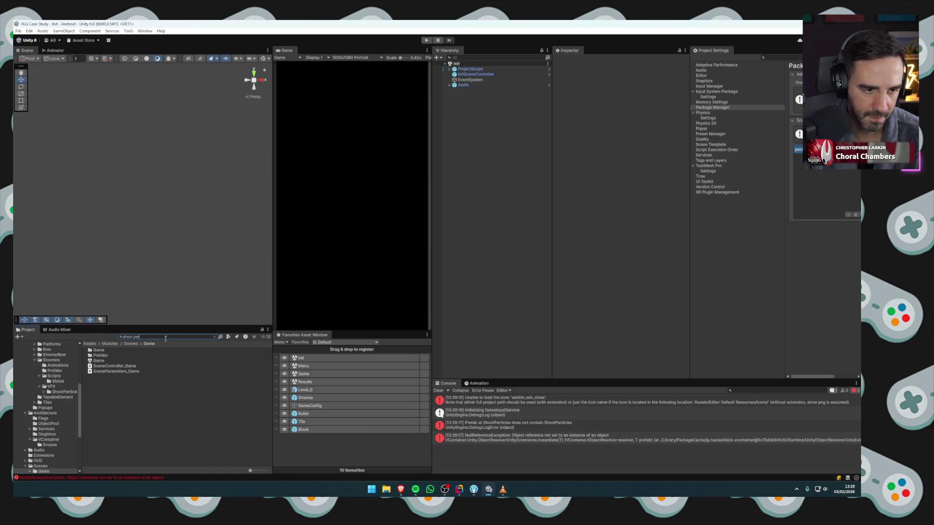
Add a Shoot Particles component to the ShootParticles prefab, assign its callback handler, and reorder components.
click(106, 361)
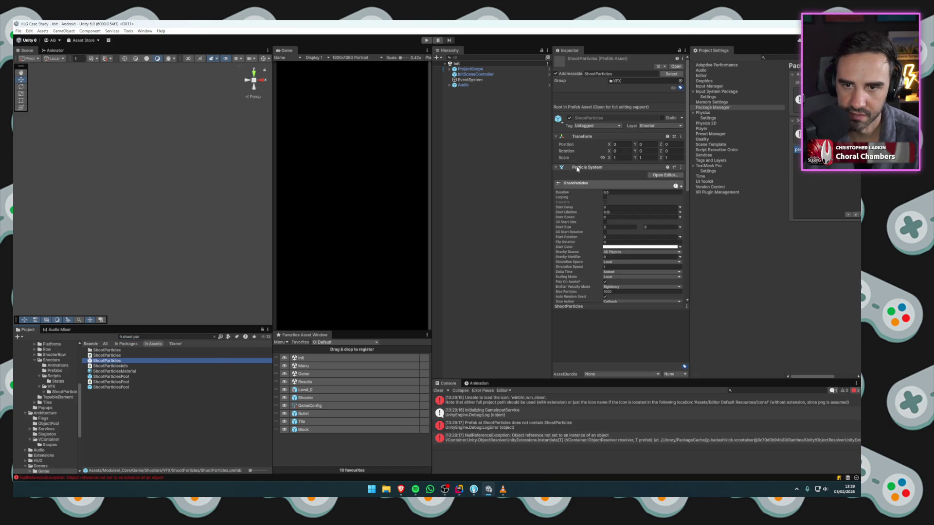
click(578, 168)
click(601, 223)
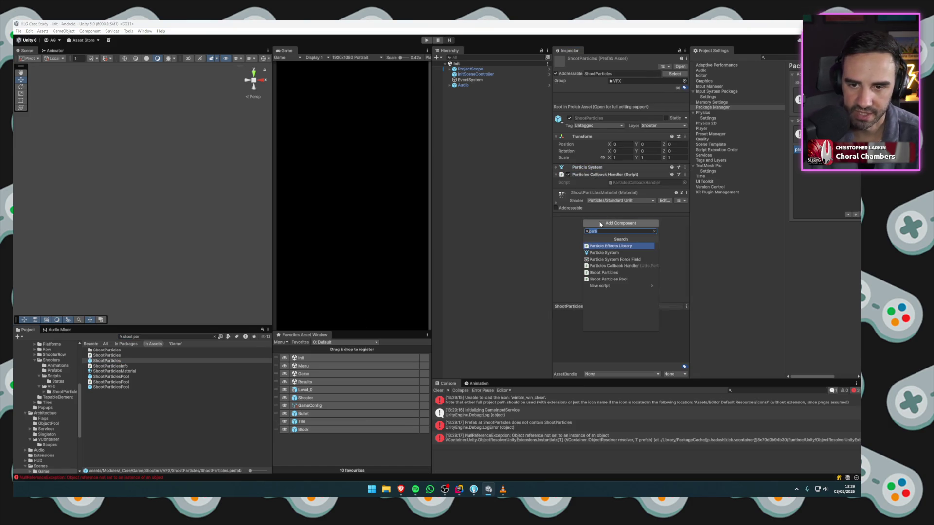
key(Down)
key(Down)
key(Down)
key(Return)
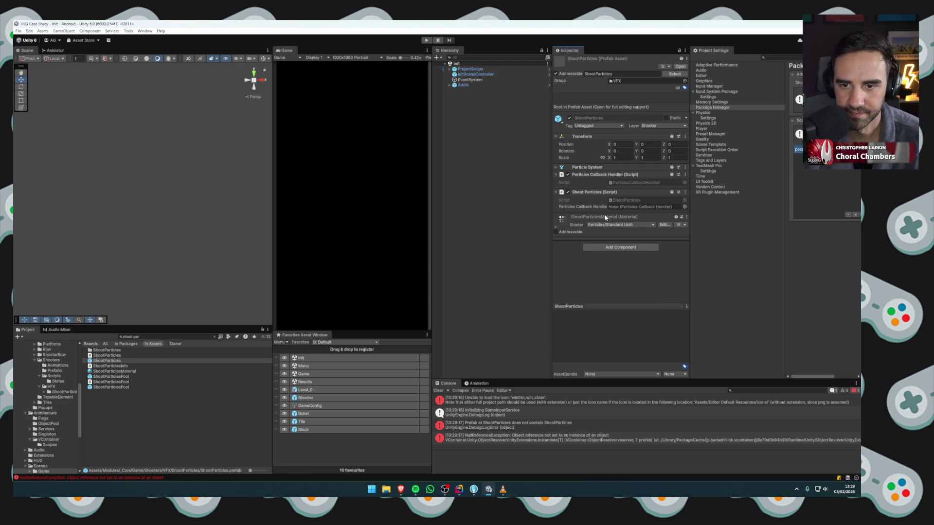
drag(603, 174, 633, 206)
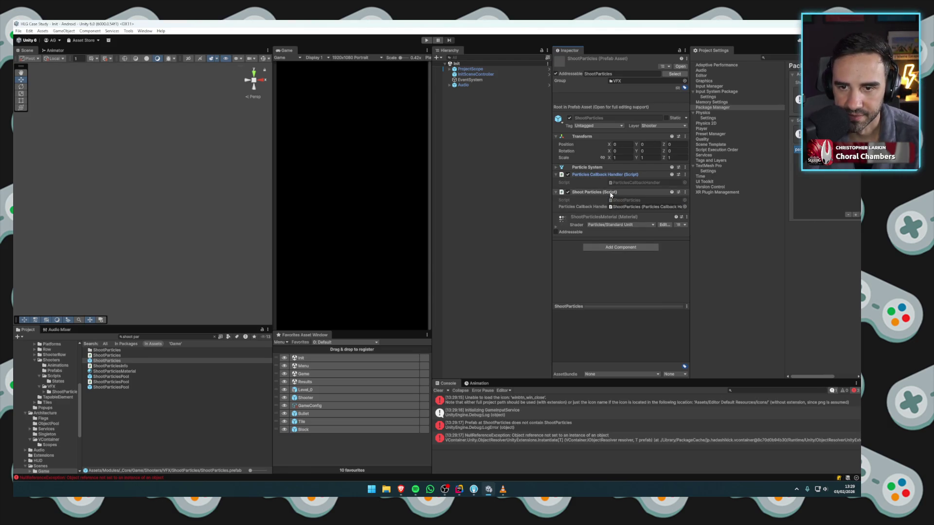
drag(606, 175, 605, 204)
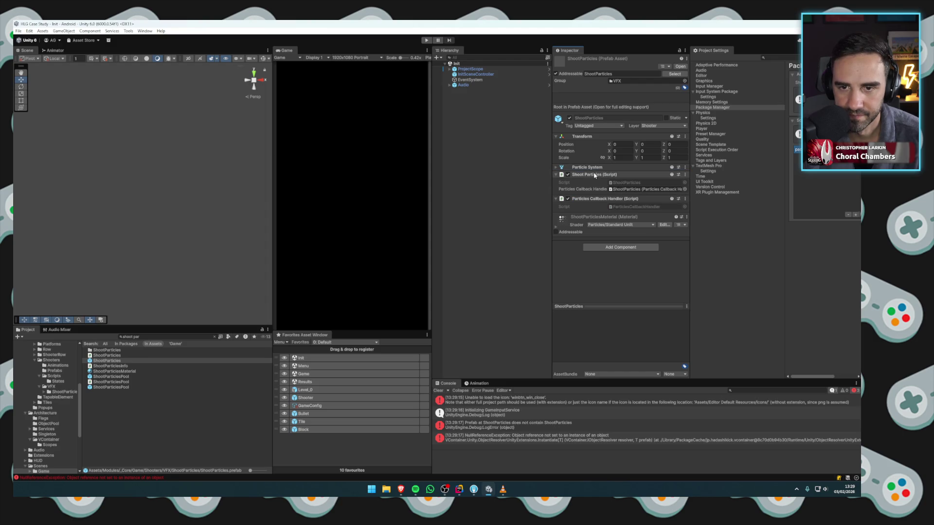
drag(594, 169, 596, 214)
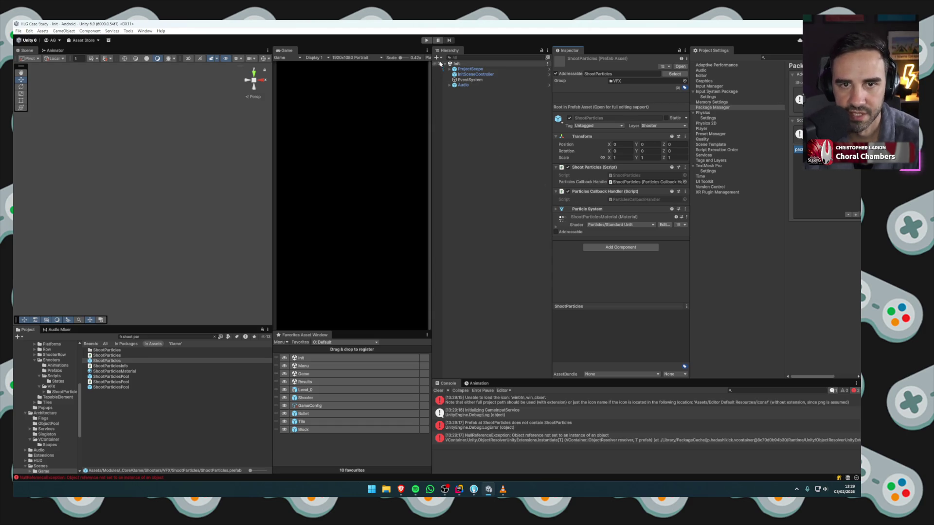
Clear the console, deselect the prefab, and start Play mode.
click(437, 391)
click(478, 166)
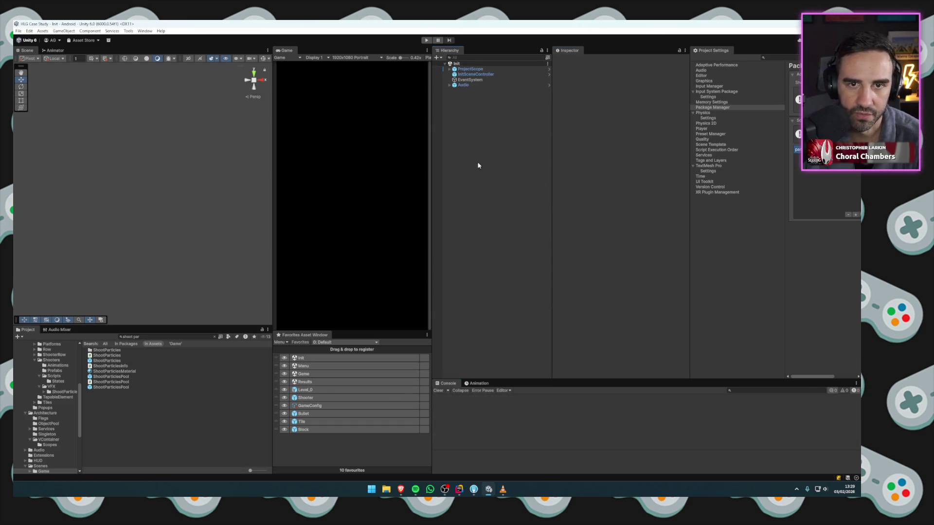
click(426, 40)
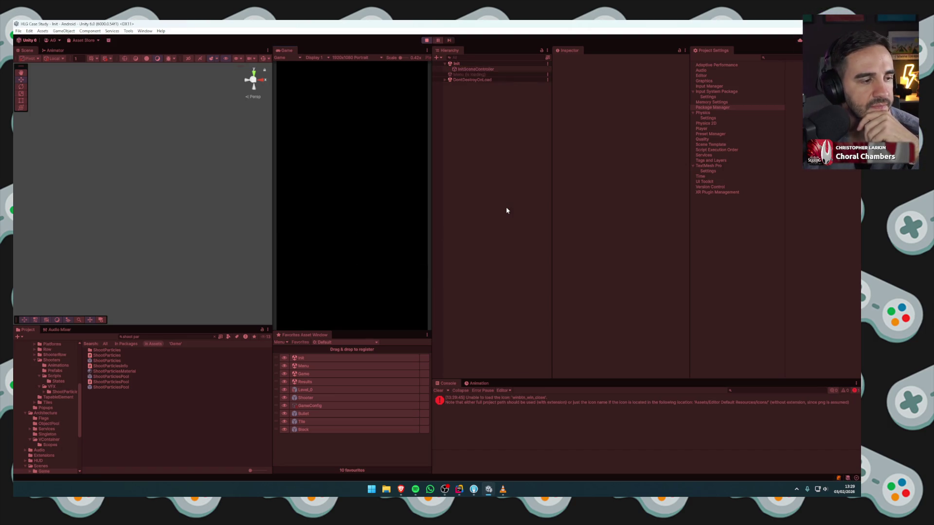
Start Level 1, pause and resume, and lower GameCamera's X rotation to -18.39.
click(400, 279)
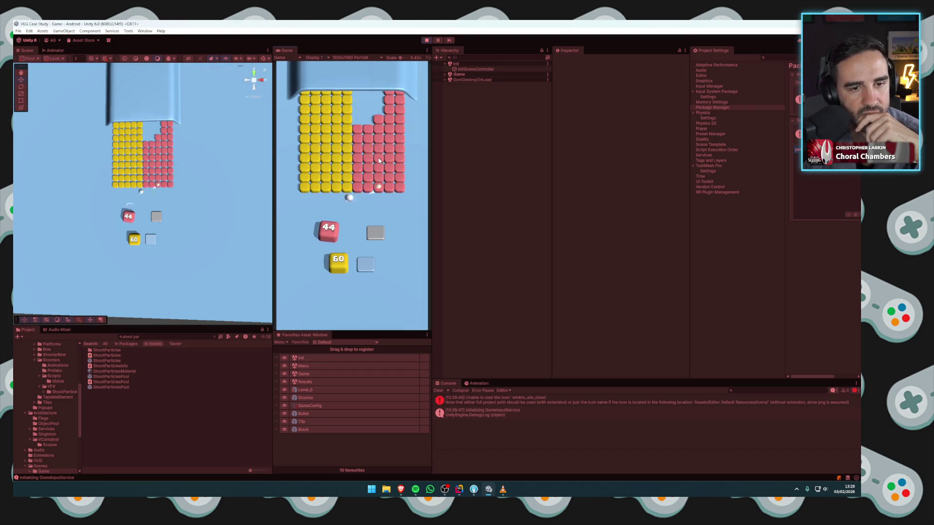
click(438, 40)
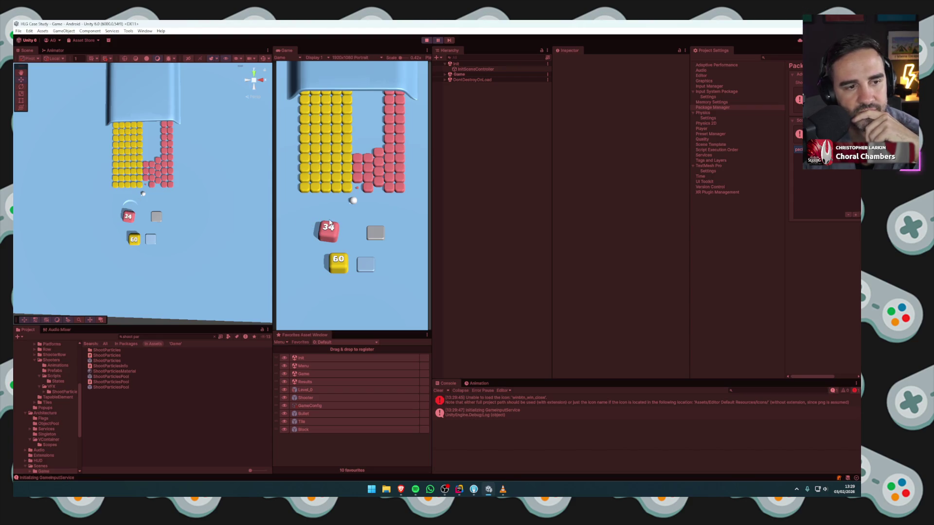
click(438, 40)
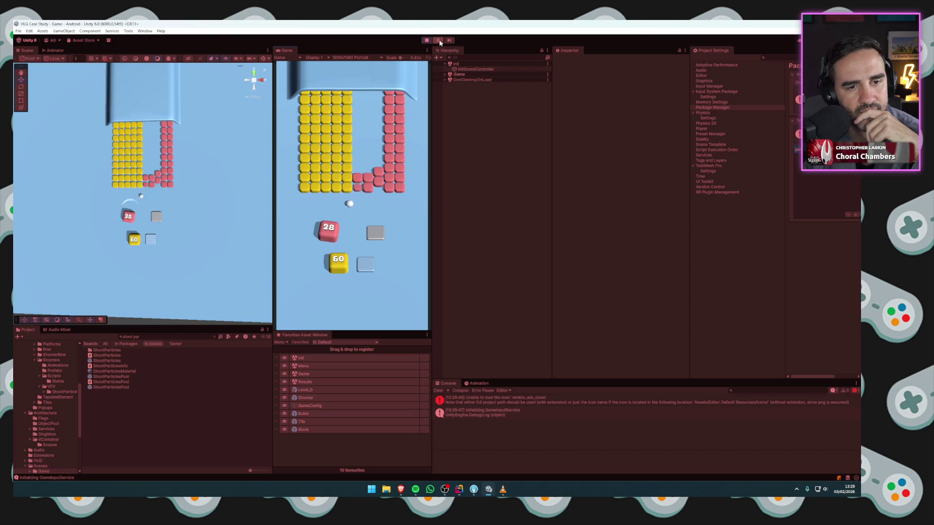
click(444, 74)
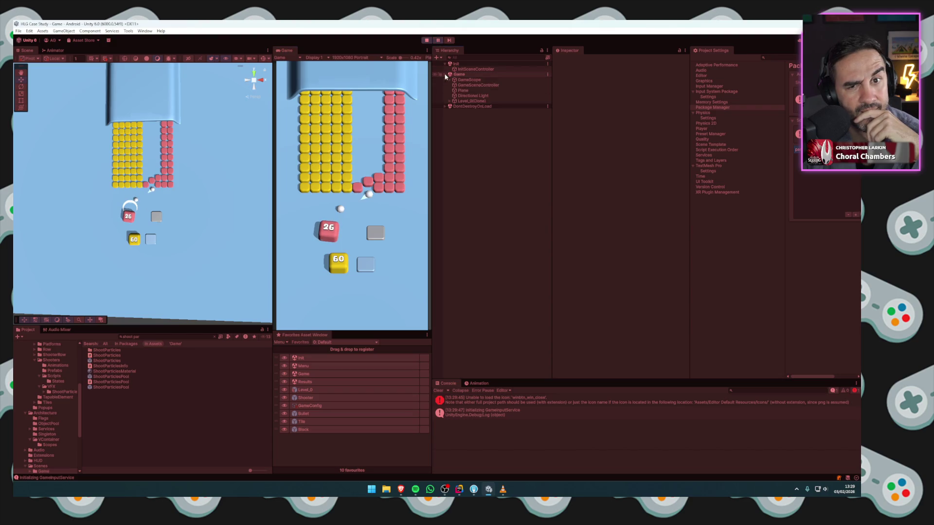
click(450, 80)
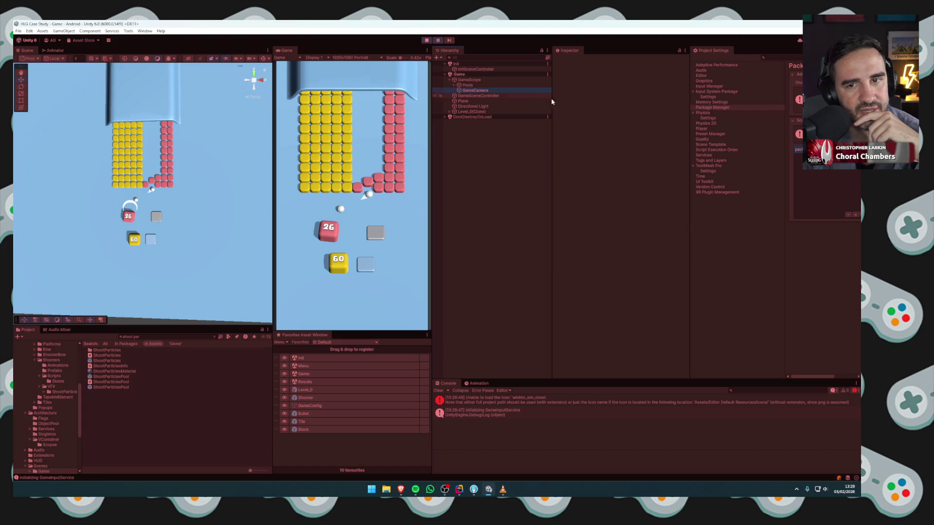
drag(628, 95, 654, 95)
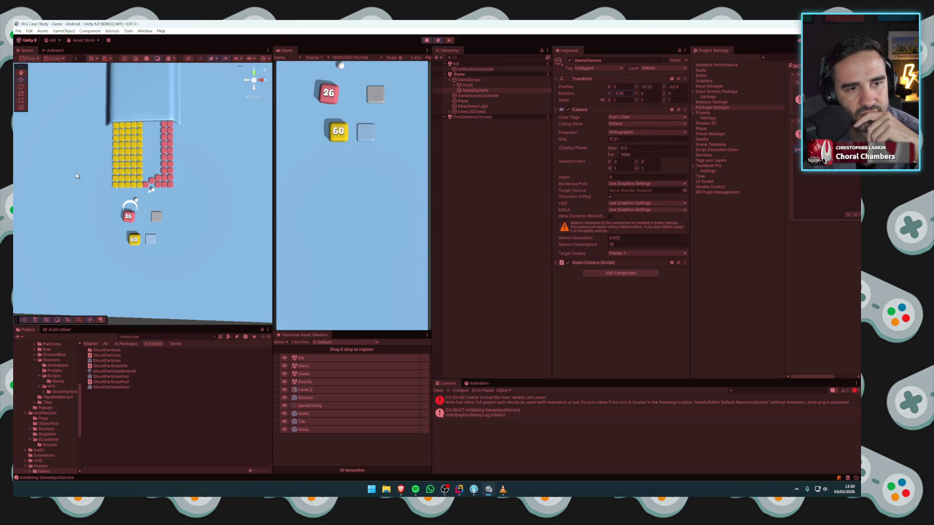
Orbit the Scene view to look down on the block grid, then stop play.
key(alt+Tab)
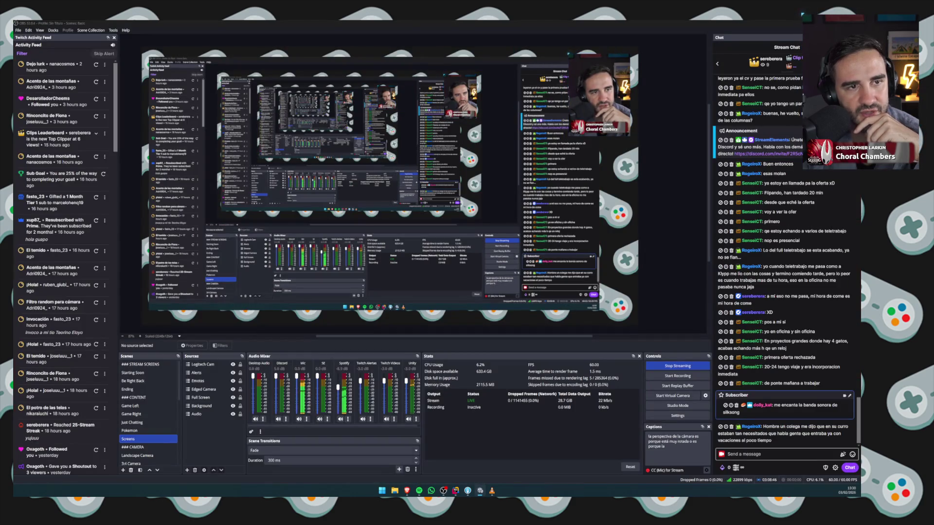
key(alt+Tab)
mouse_move(132, 161)
mouse_down()
mouse_move(73, 191)
mouse_move(63, 229)
mouse_up()
drag(176, 208, 263, 221)
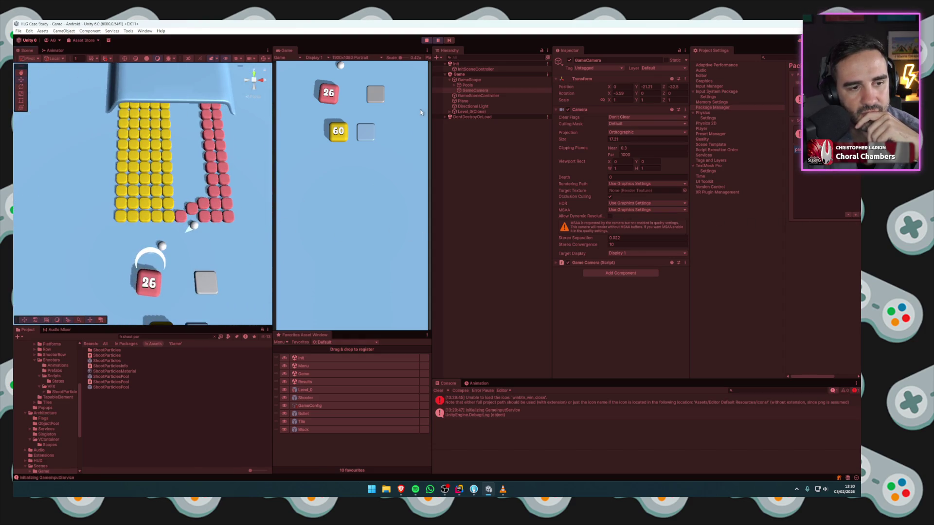
key(ctrl+p)
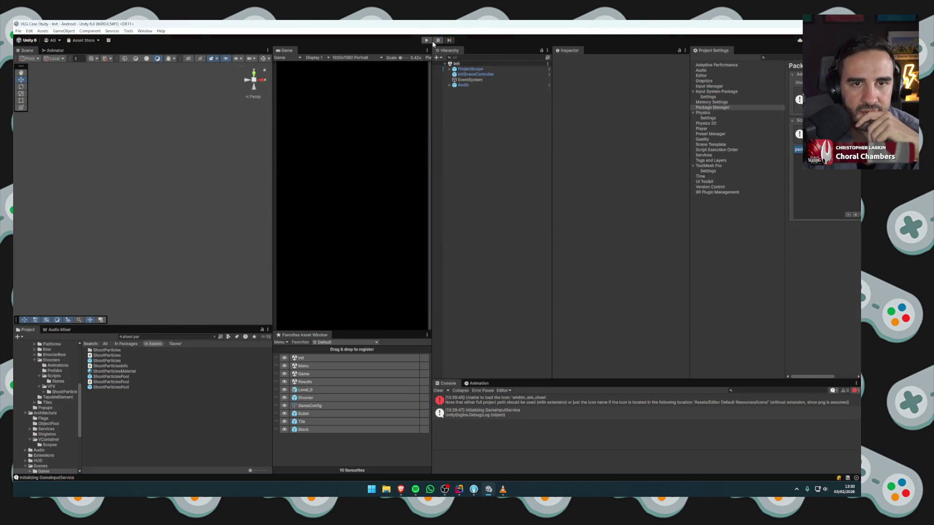
Play Level 1 and filter the Hierarchy with 'cl' to select a ShootParticles(Clone).
click(427, 40)
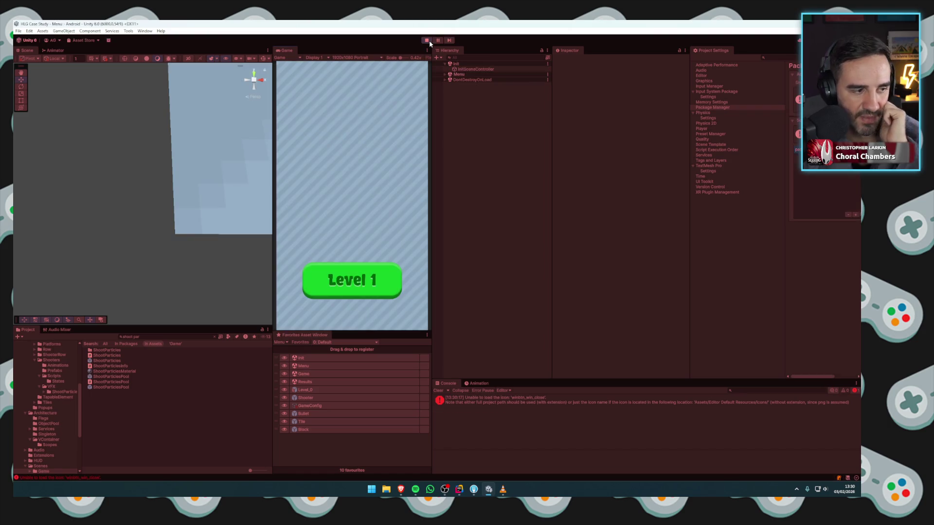
click(352, 281)
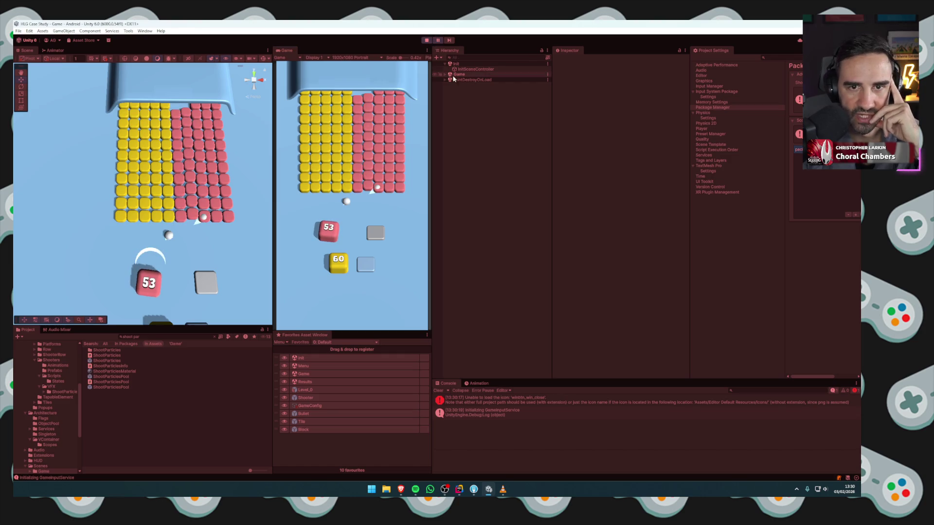
click(460, 57)
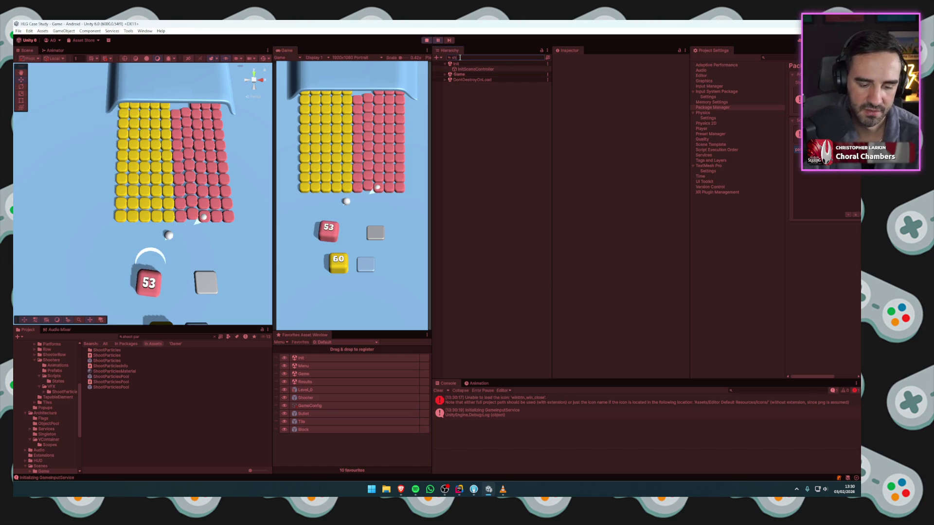
text(cl)
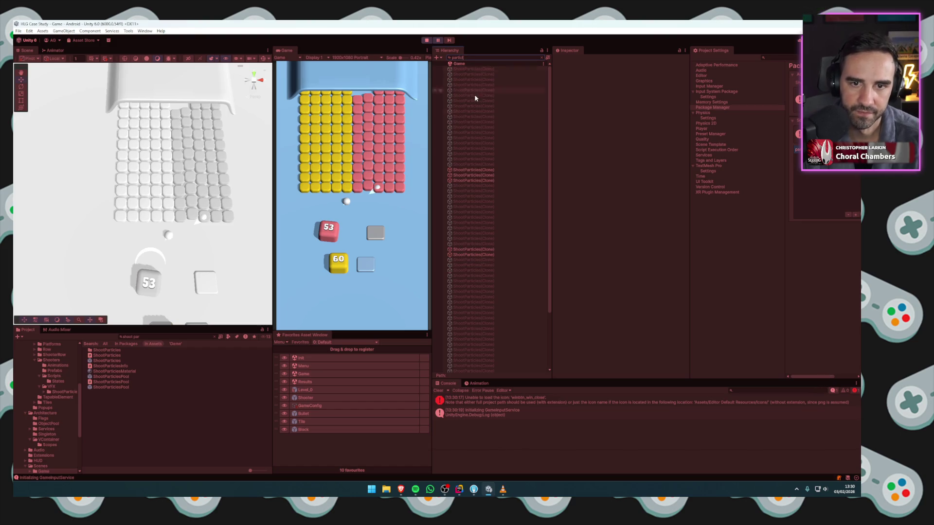
click(478, 170)
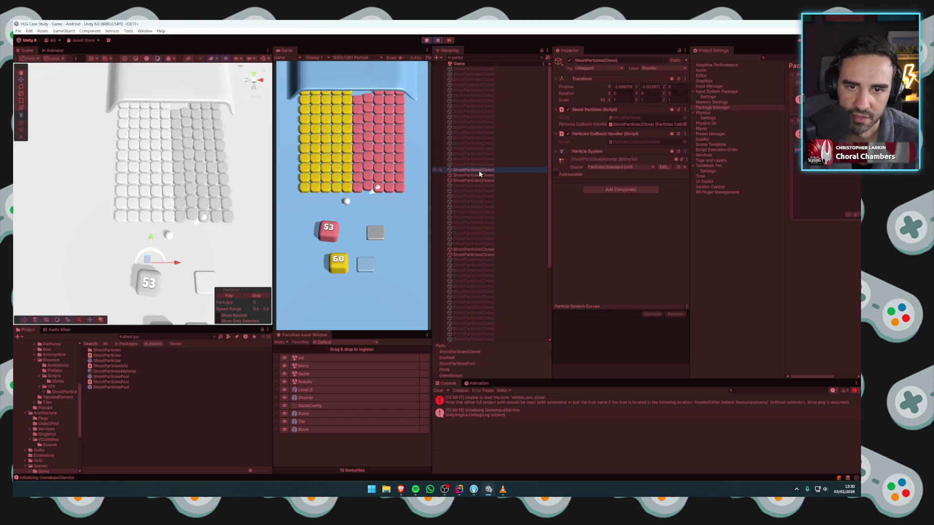
Clear the filter, frame the clone, and orbit to see its particle arc beside the red block.
click(542, 58)
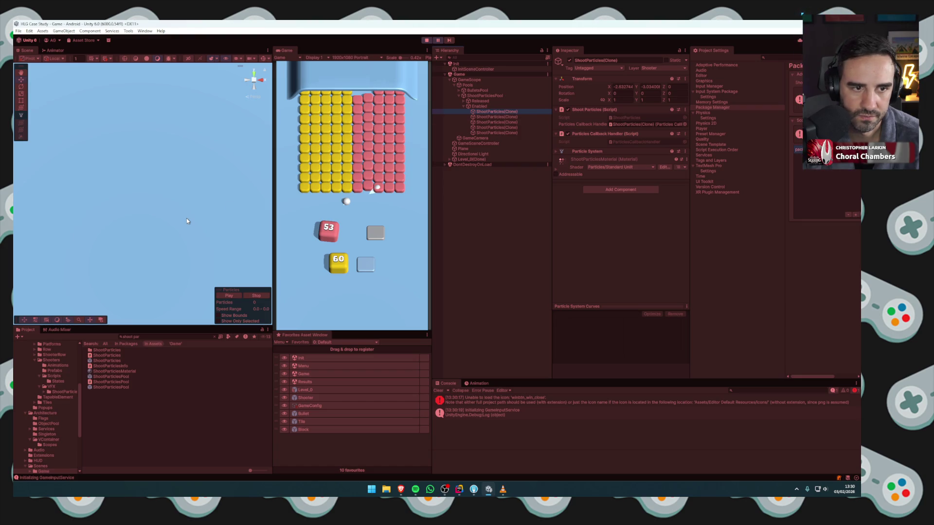
key(f)
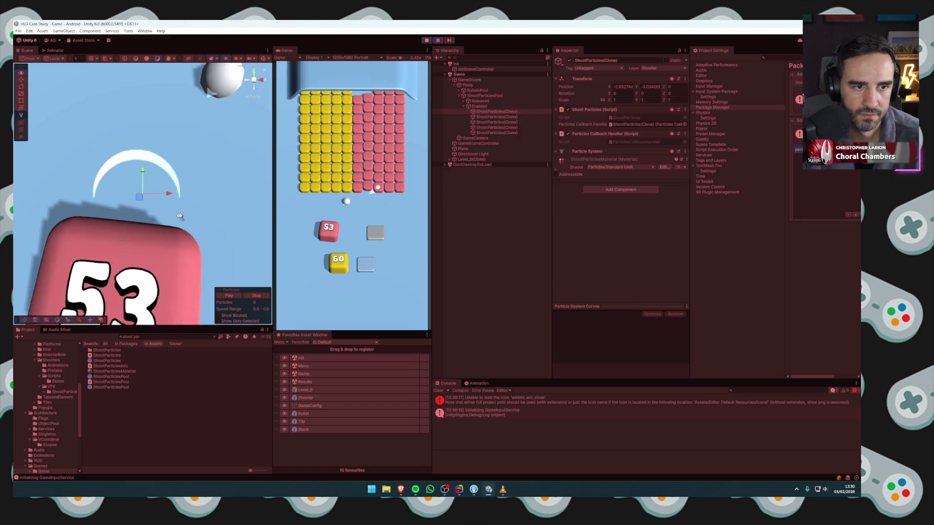
mouse_move(180, 215)
mouse_down()
mouse_move(200, 209)
mouse_move(175, 220)
mouse_up()
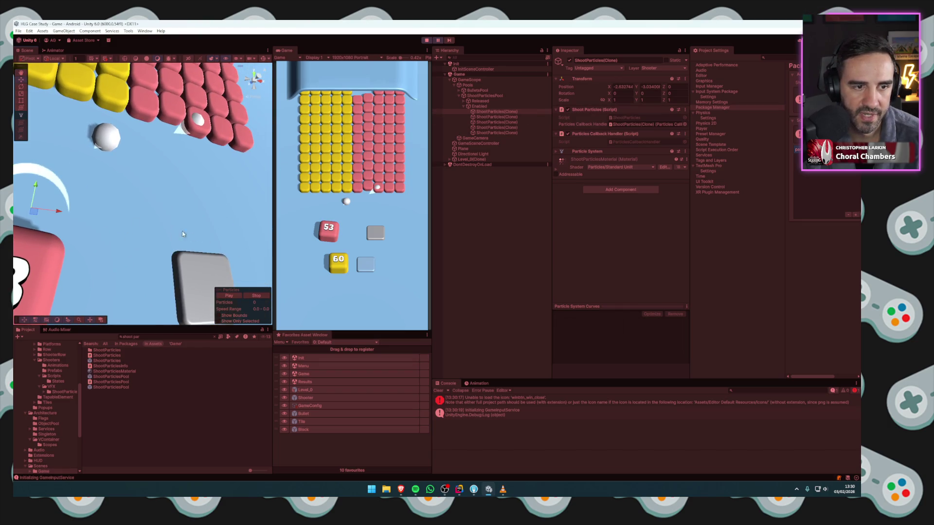
mouse_move(211, 232)
mouse_down()
mouse_move(261, 259)
mouse_move(69, 236)
mouse_move(138, 229)
mouse_up()
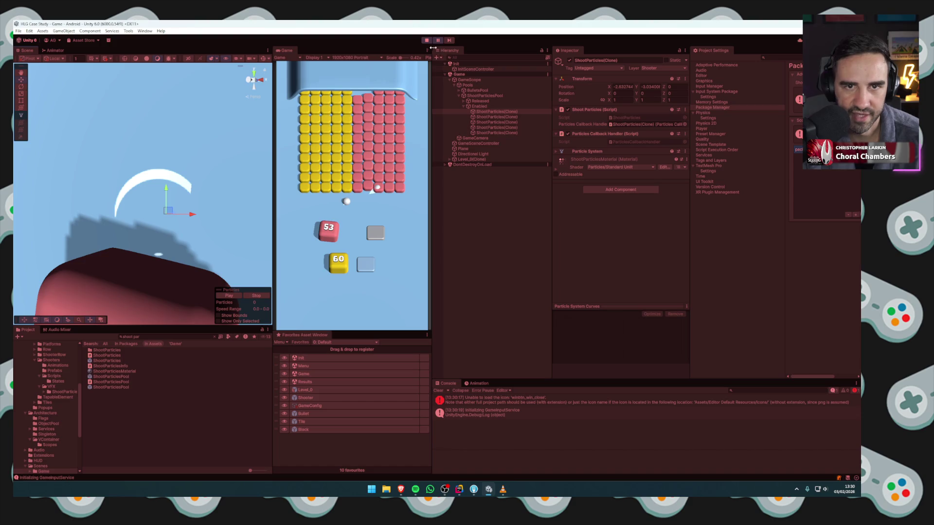
Set the play-mode clone's particle Renderer Render Alignment to World.
click(591, 152)
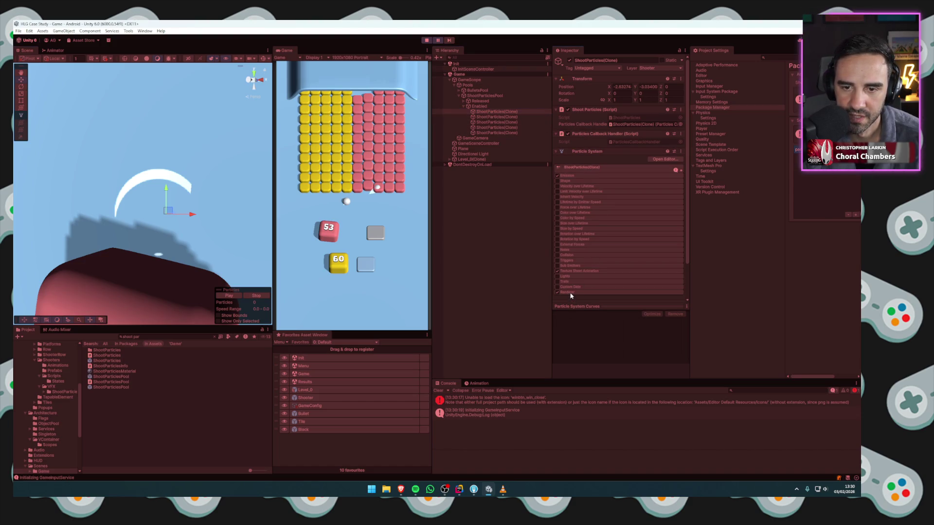
click(567, 292)
scroll(583, 262, down, 4)
click(607, 243)
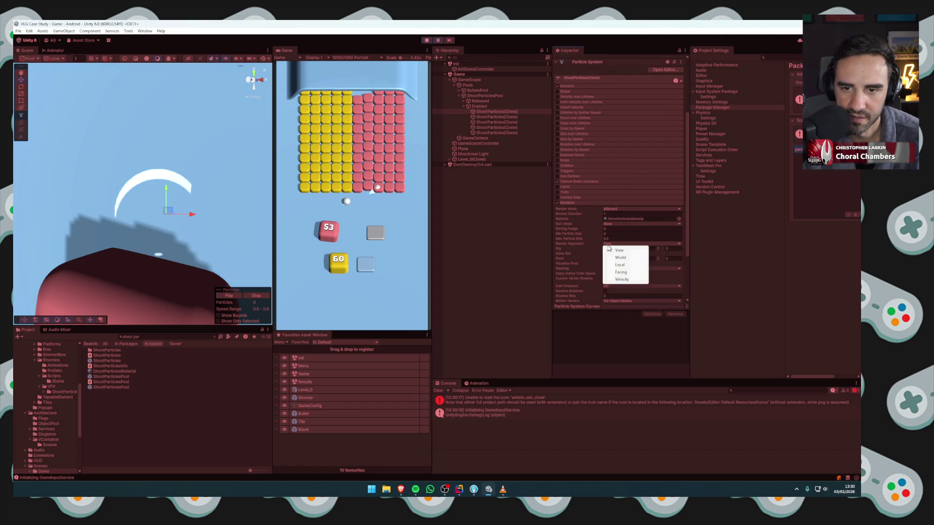
click(620, 258)
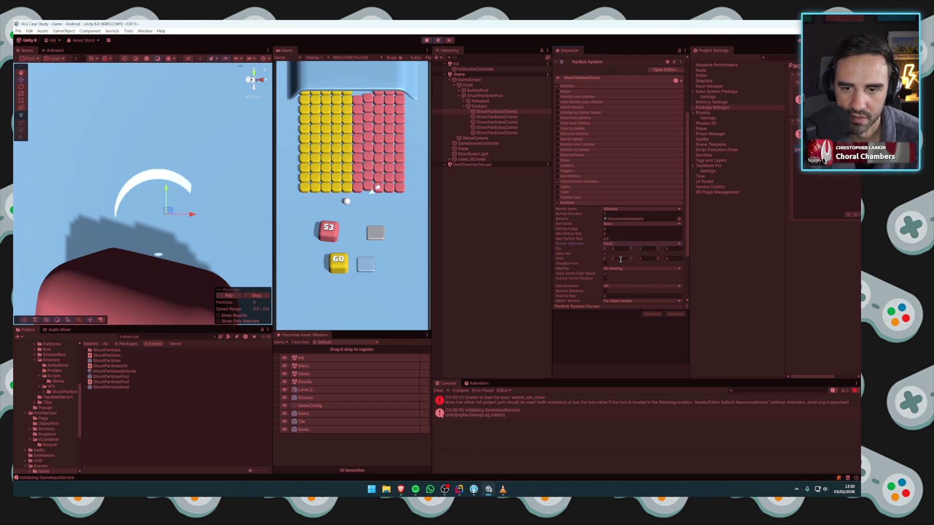
Pan to the particles, try Local alignment, revert to World, and stop Play mode.
mouse_move(175, 204)
mouse_down()
mouse_move(290, 220)
mouse_move(203, 226)
mouse_move(190, 237)
mouse_move(181, 211)
mouse_move(130, 214)
mouse_up()
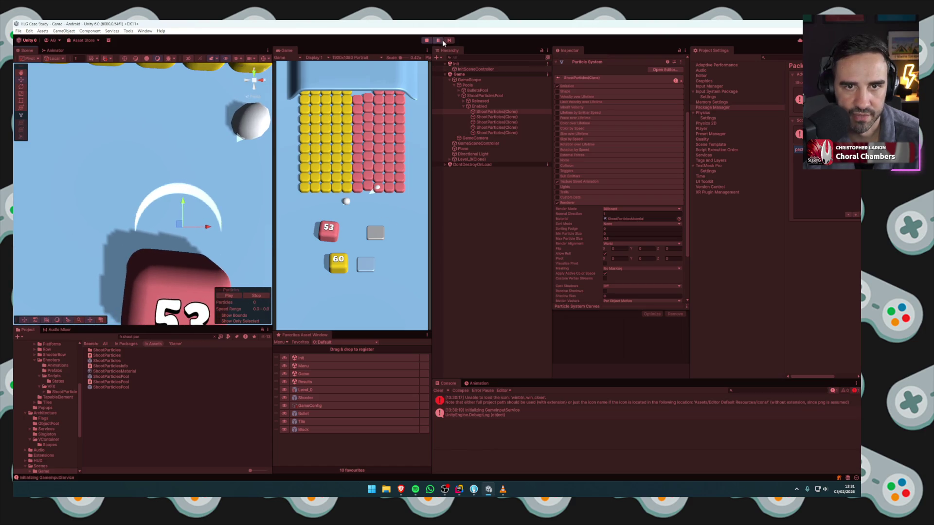
mouse_move(207, 195)
mouse_down()
mouse_move(87, 212)
mouse_move(131, 220)
mouse_up()
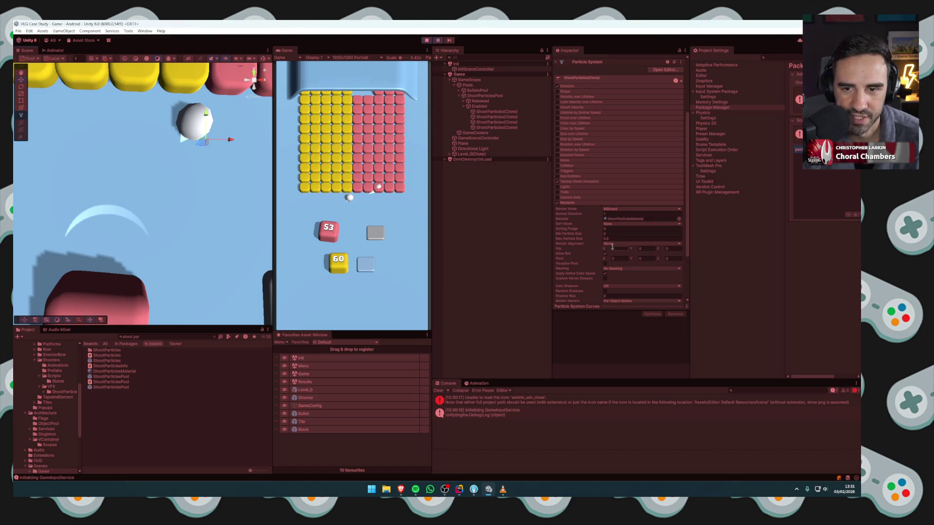
click(612, 244)
click(620, 267)
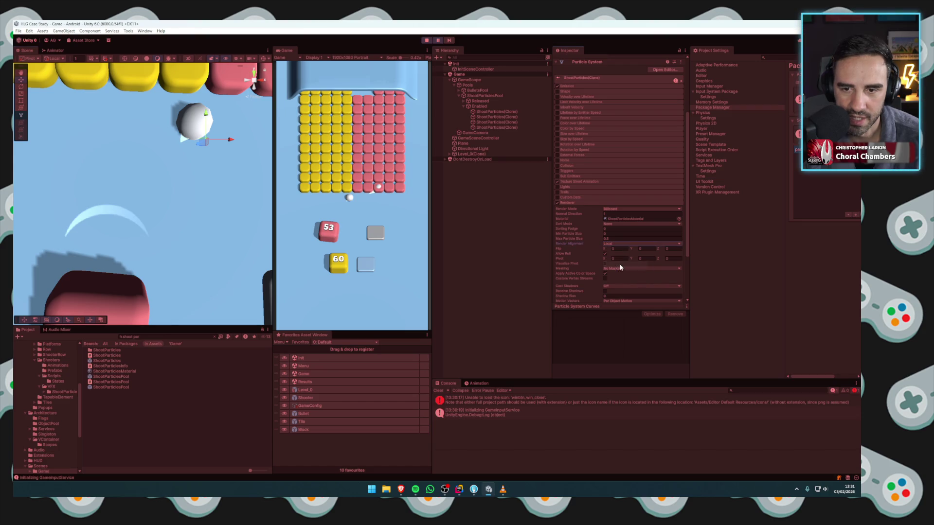
click(612, 244)
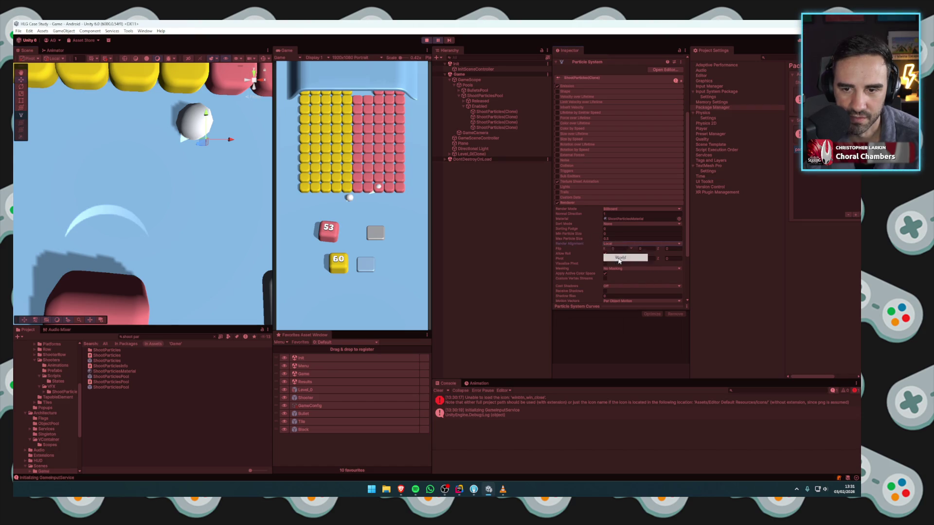
click(620, 257)
key(ctrl+p)
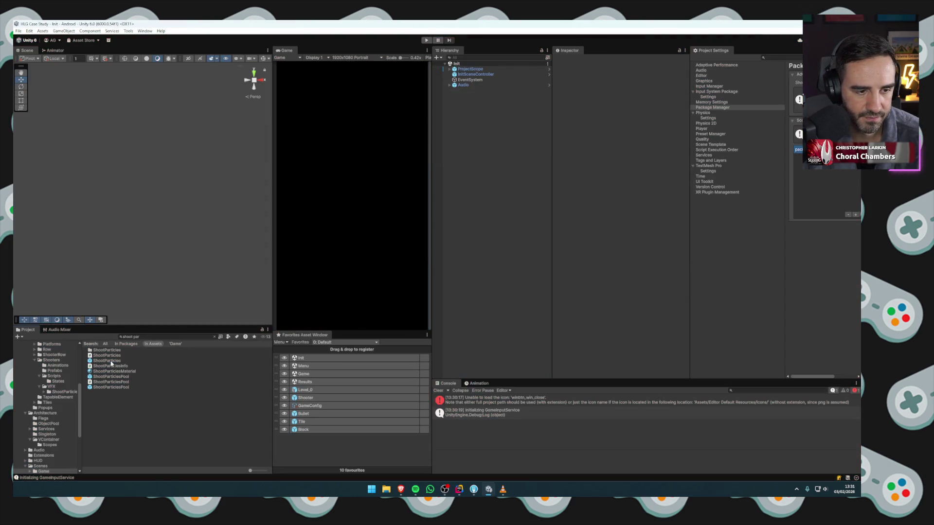
Add ShootParticles to Favorites and set its prefab Render Alignment to World.
mouse_move(112, 361)
mouse_down()
mouse_move(303, 453)
mouse_move(296, 439)
mouse_up()
double_click(297, 437)
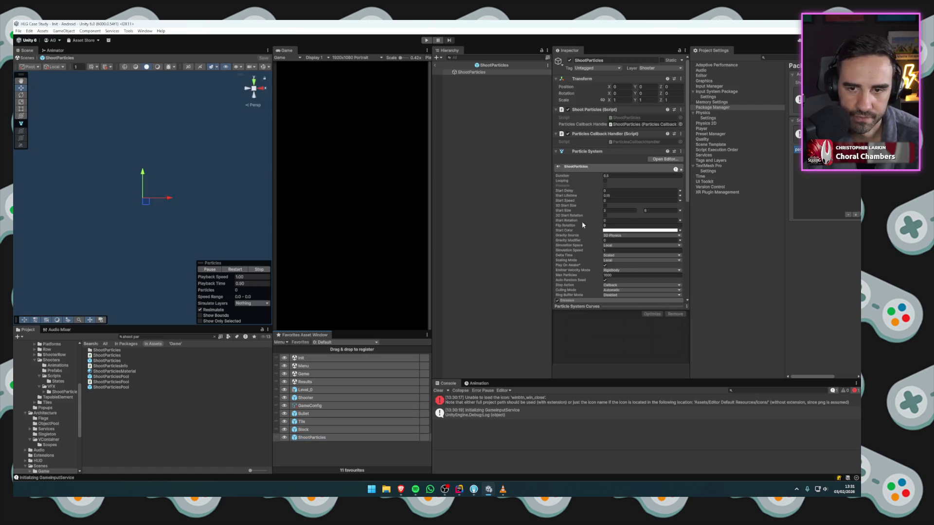
click(606, 169)
click(567, 291)
scroll(613, 234, down, 5)
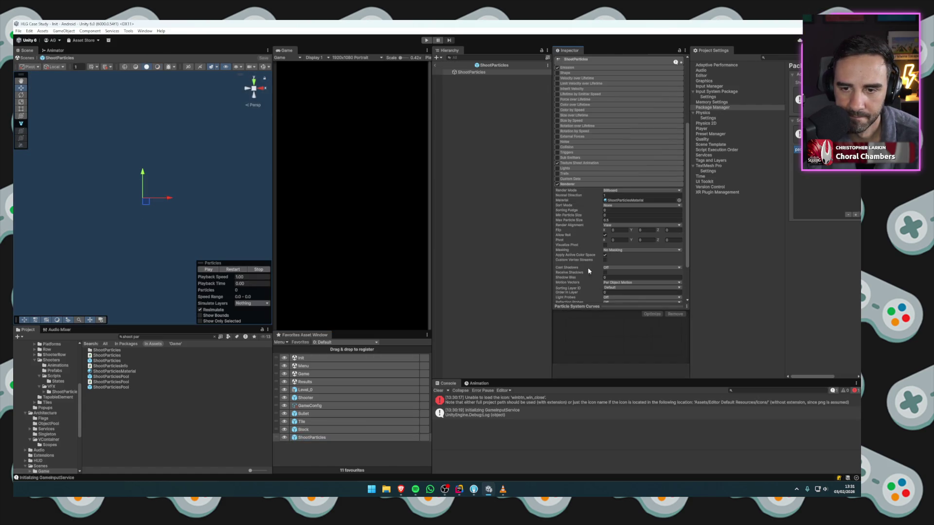
click(618, 224)
click(618, 238)
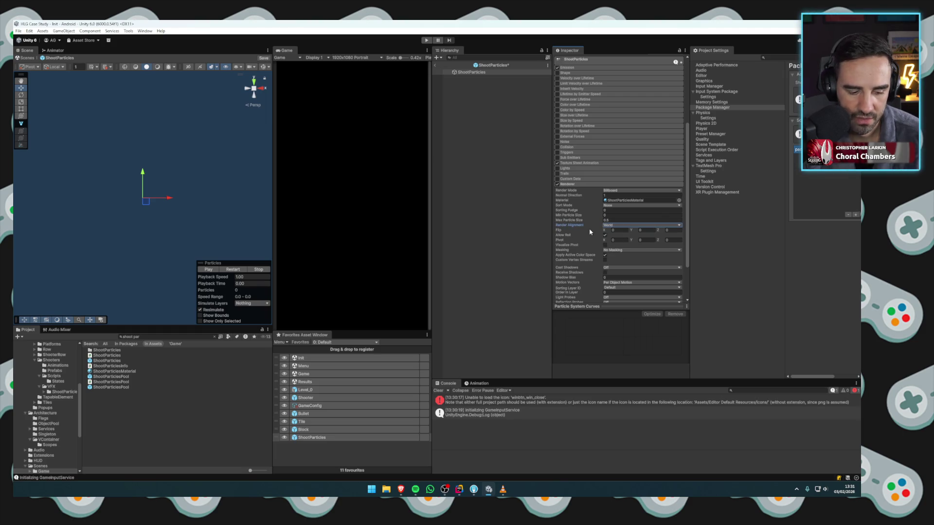
Save the ShootParticles prefab with World alignment and exit Prefab Mode to the scene.
key(ctrl+s)
click(613, 225)
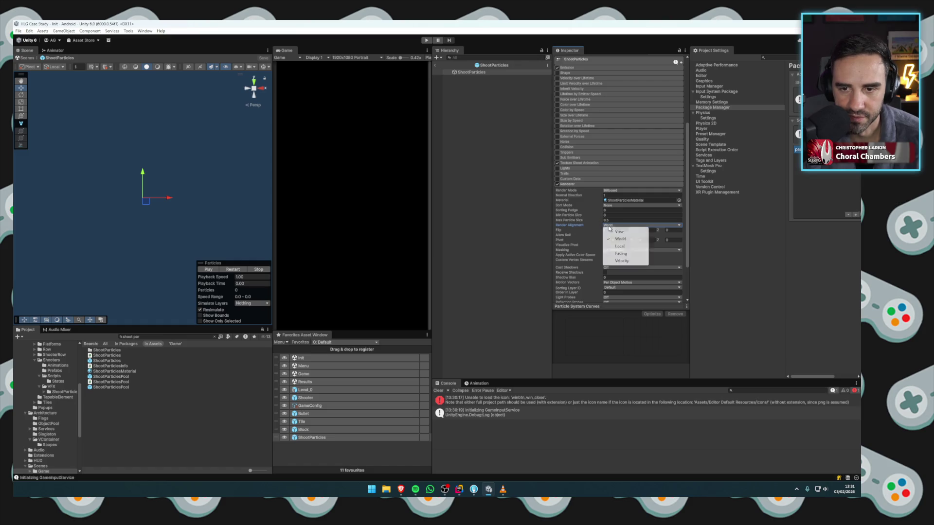
click(615, 240)
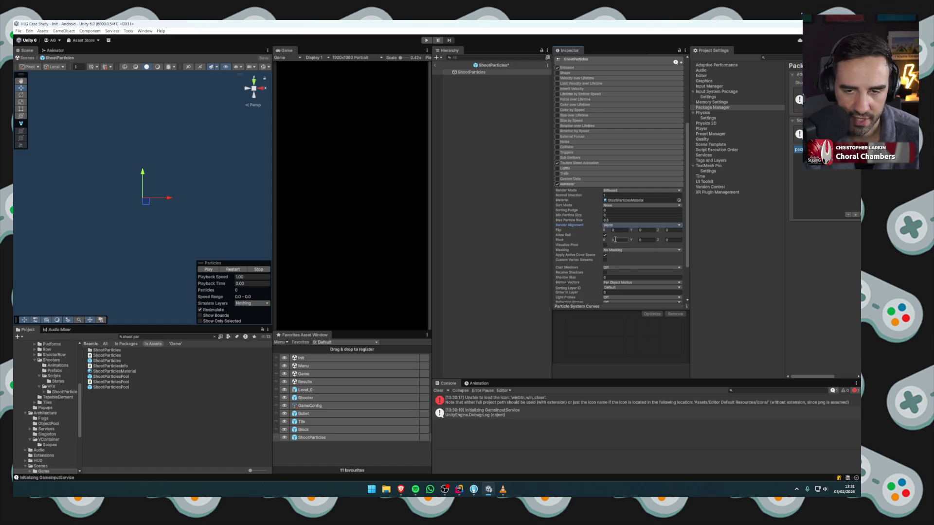
click(434, 64)
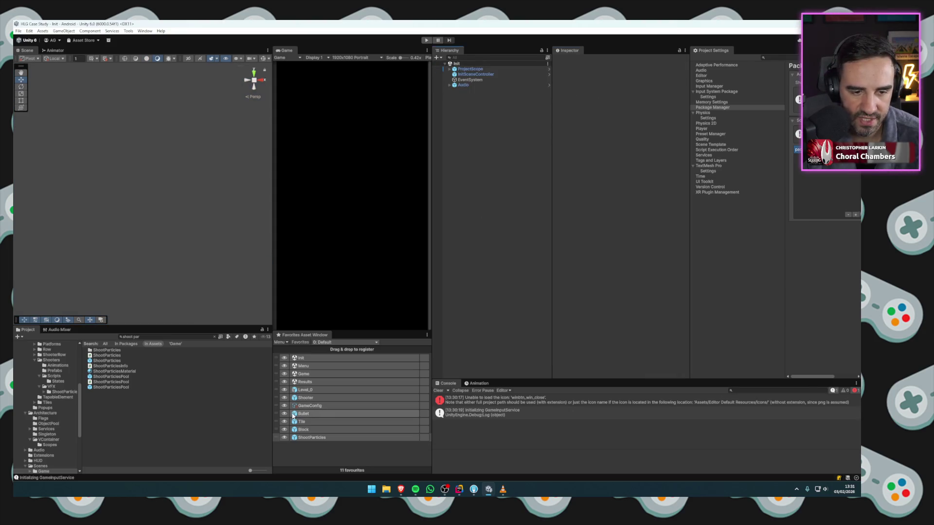
click(305, 398)
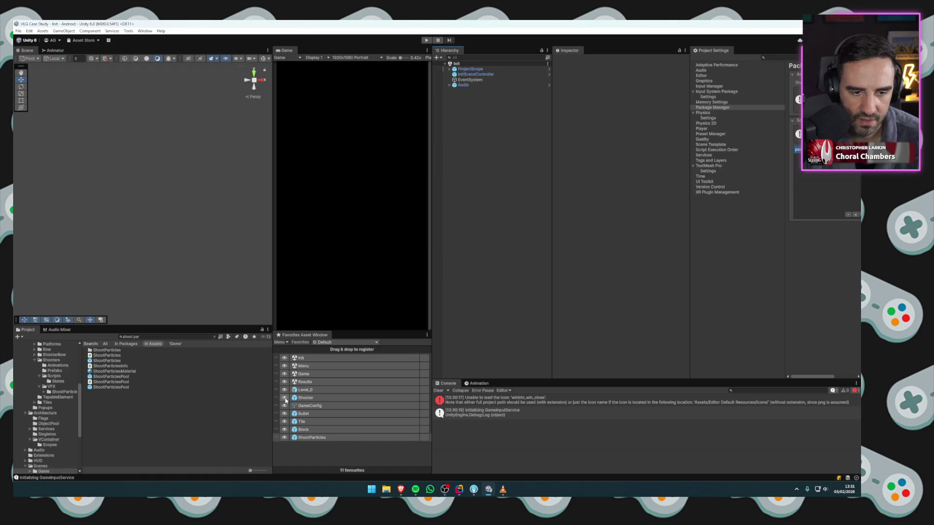
Place Shooter and ShootParticles instances, raise the particles above the 60 tile, and replay the burst.
drag(347, 335, 474, 302)
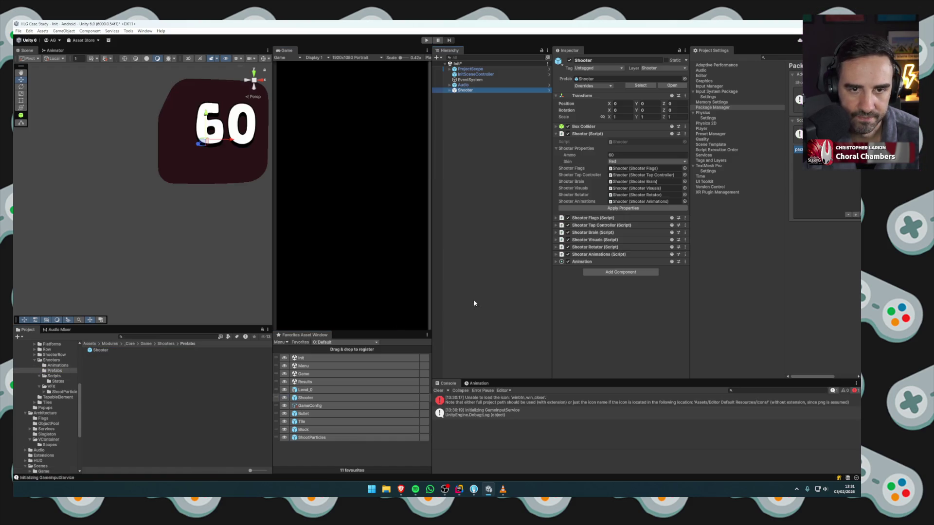
click(304, 437)
click(281, 437)
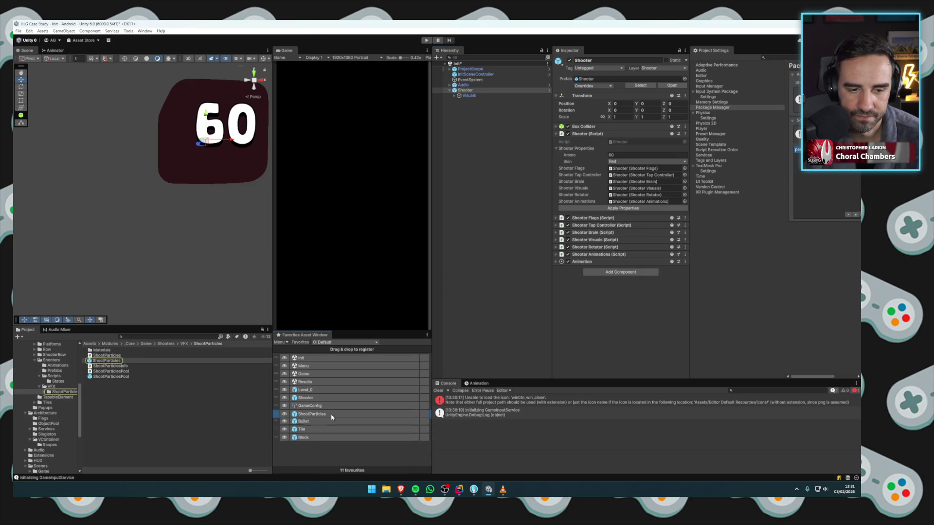
mouse_move(281, 437)
mouse_down()
mouse_move(250, 83)
mouse_move(361, 317)
mouse_move(486, 103)
mouse_up()
drag(153, 237, 112, 288)
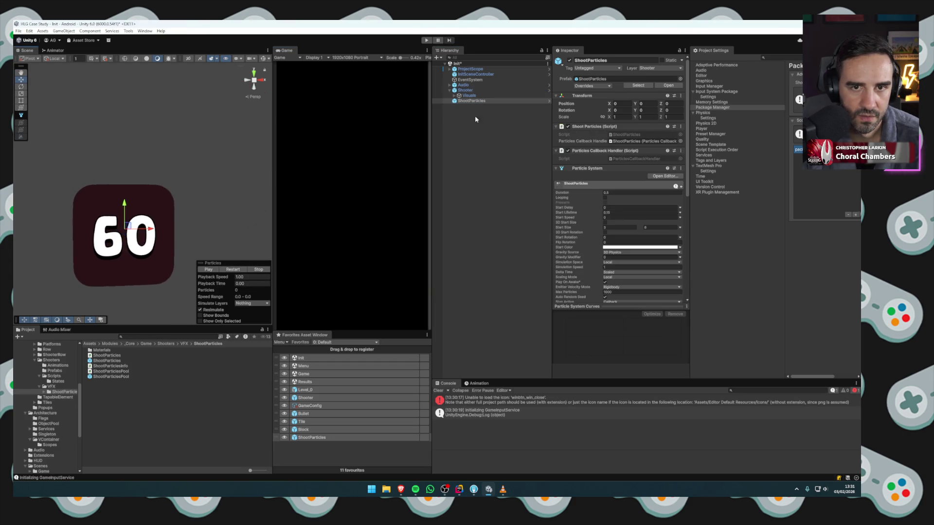
click(474, 102)
drag(130, 202, 130, 184)
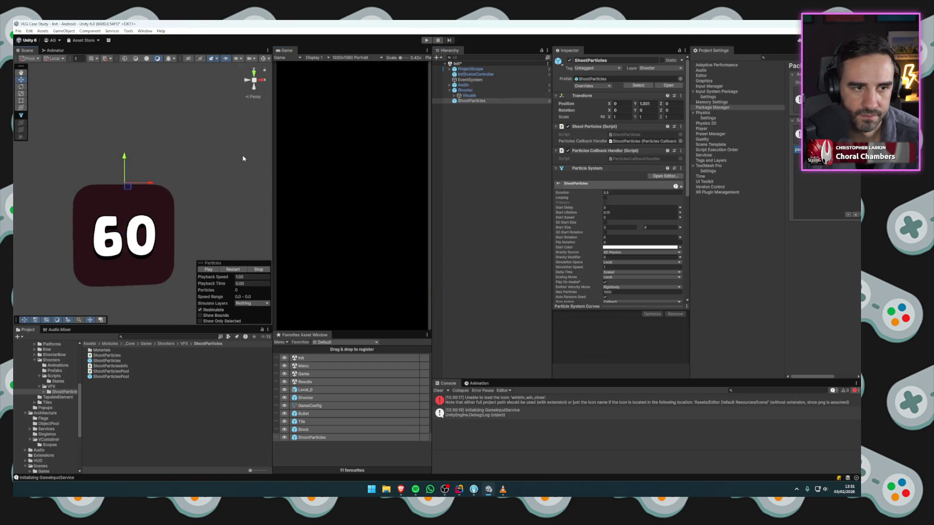
click(233, 270)
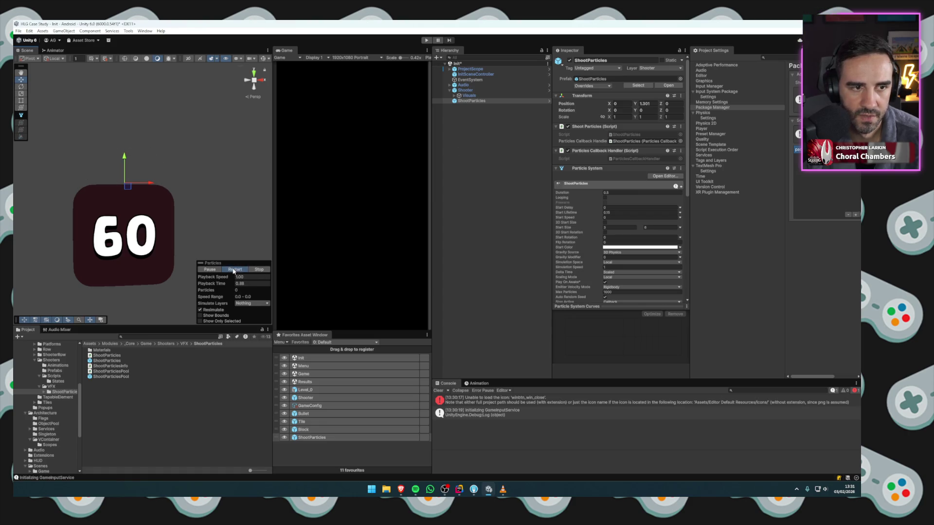
Delete both instances and open the Game scene without saving.
click(506, 195)
right_click(507, 195)
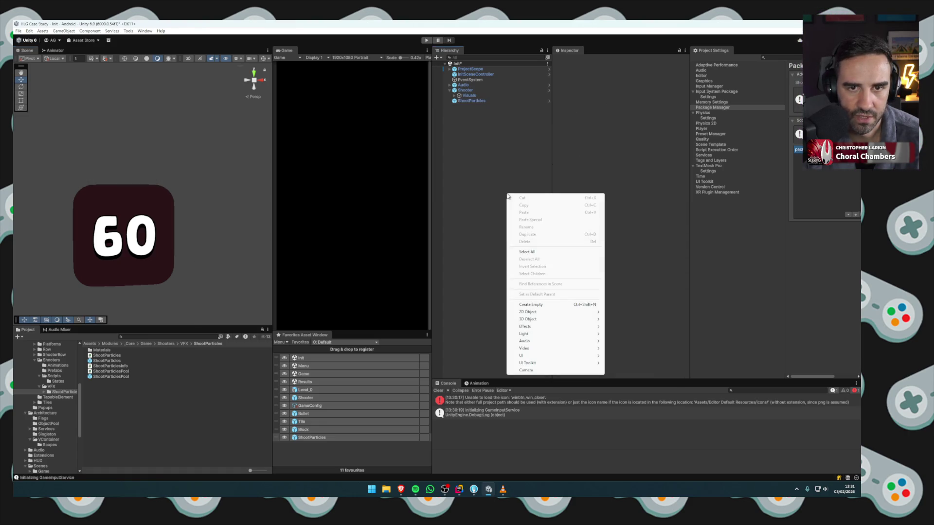
click(480, 188)
click(469, 101)
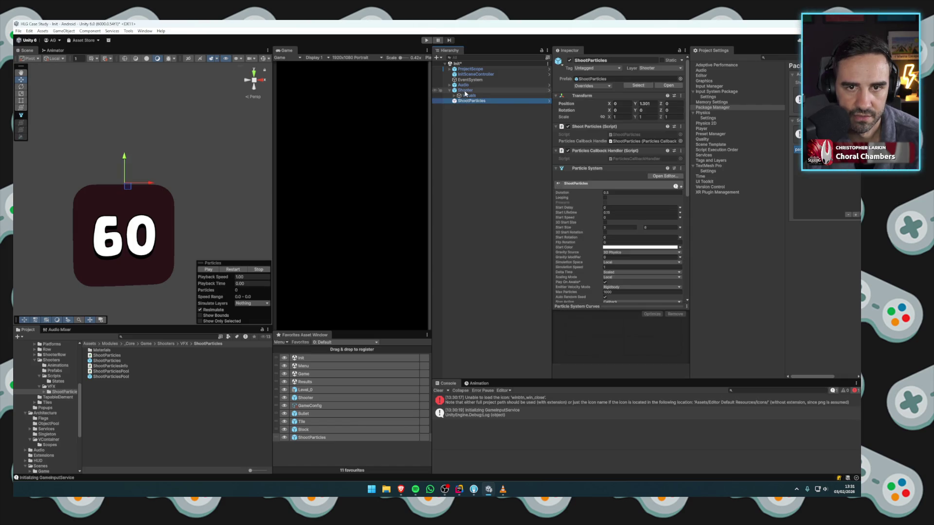
ctrl+click(465, 91)
key(Delete)
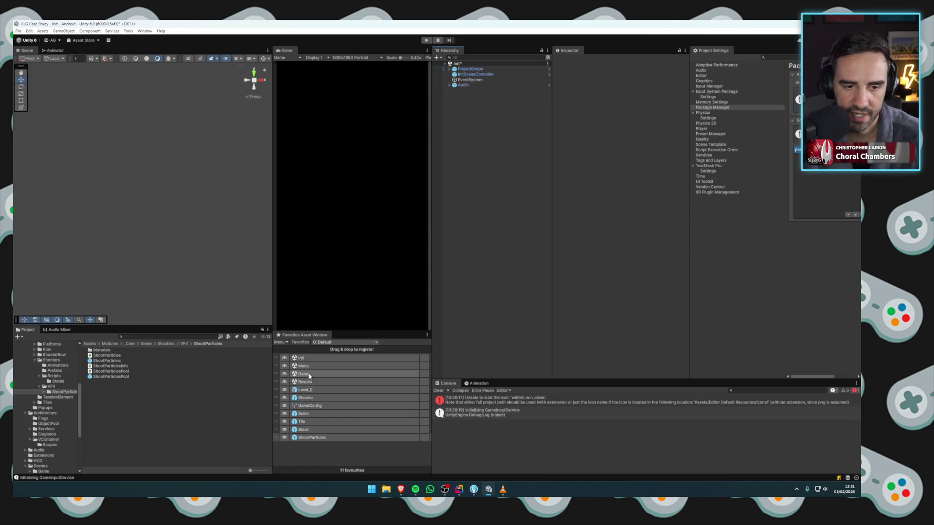
double_click(336, 374)
click(446, 269)
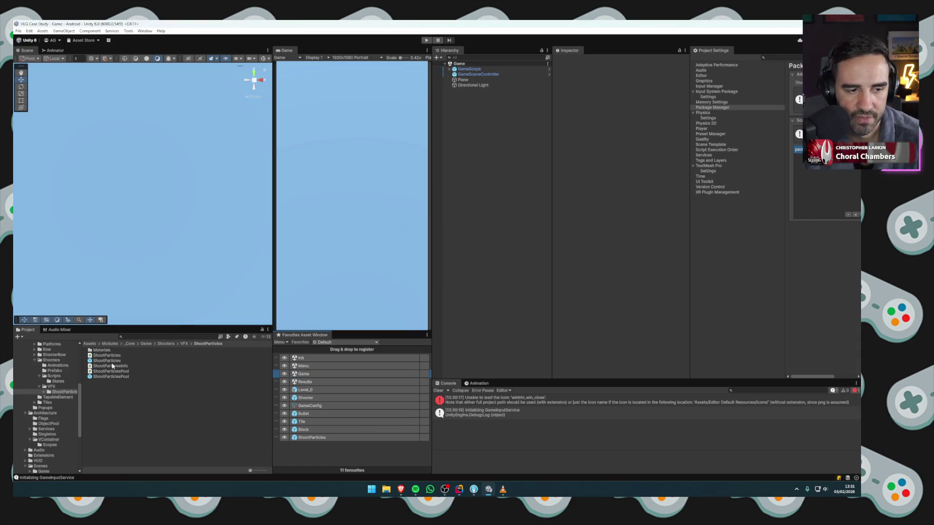
Place ShootParticles in the Game scene, hide the Plane, and replay the burst against the dark background.
mouse_move(107, 361)
mouse_down()
mouse_move(387, 317)
mouse_move(498, 280)
mouse_up()
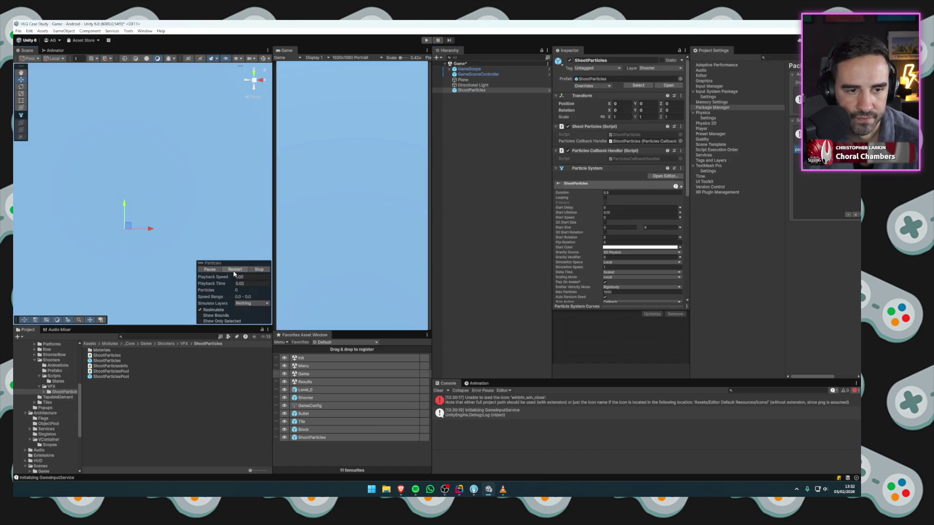
click(629, 104)
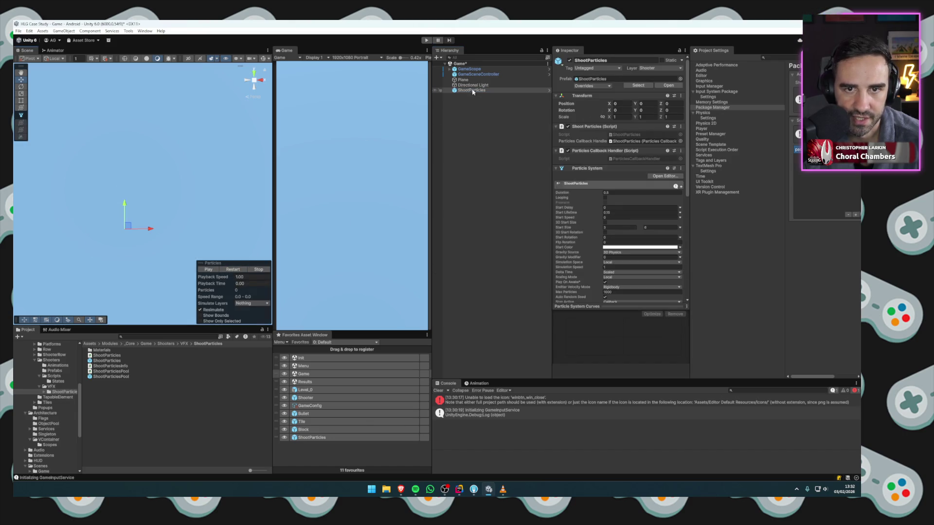
click(580, 183)
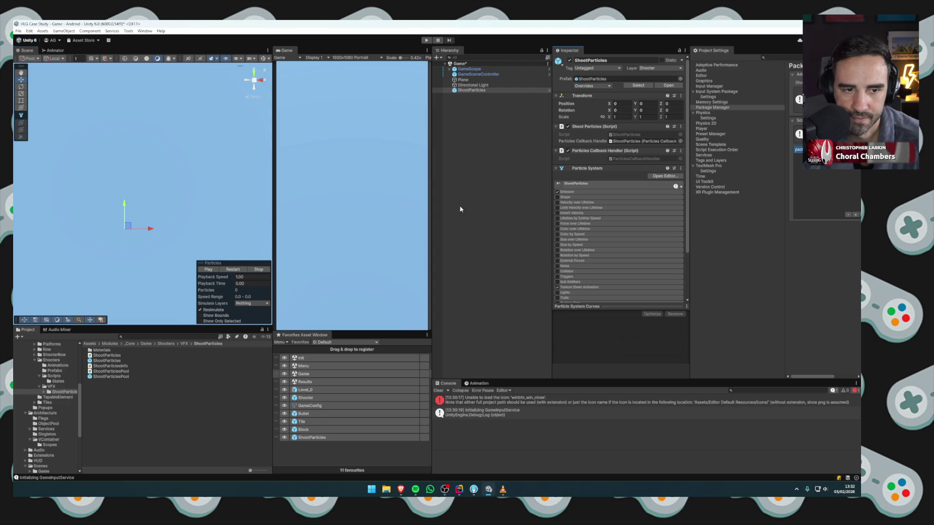
click(231, 270)
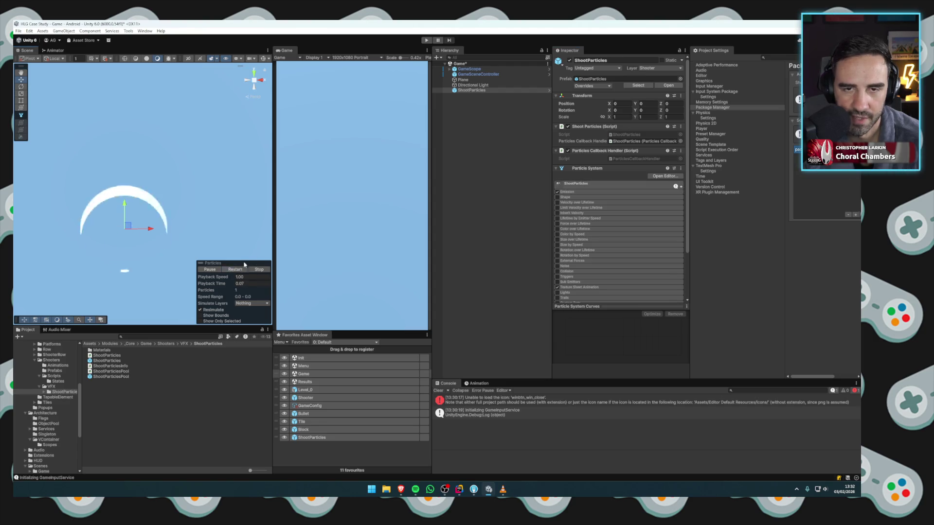
click(476, 80)
key(alt+shift+a)
click(472, 90)
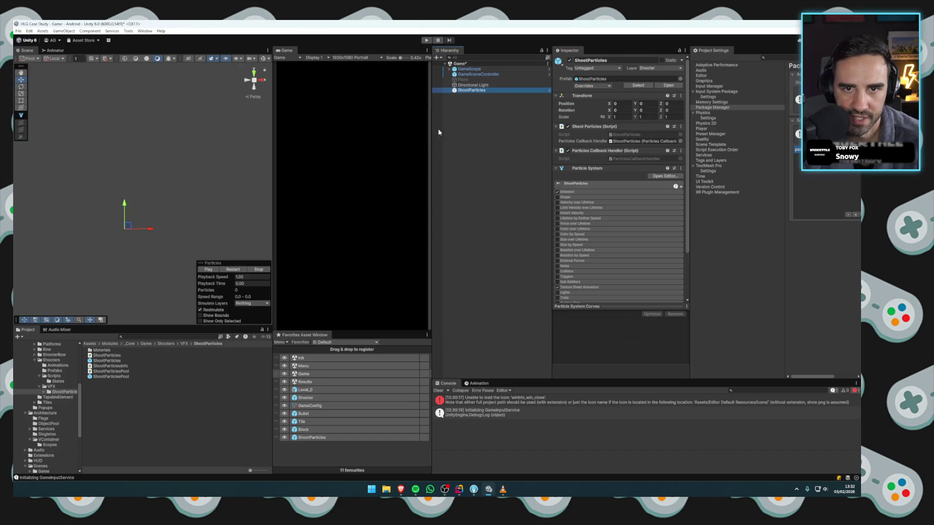
click(241, 270)
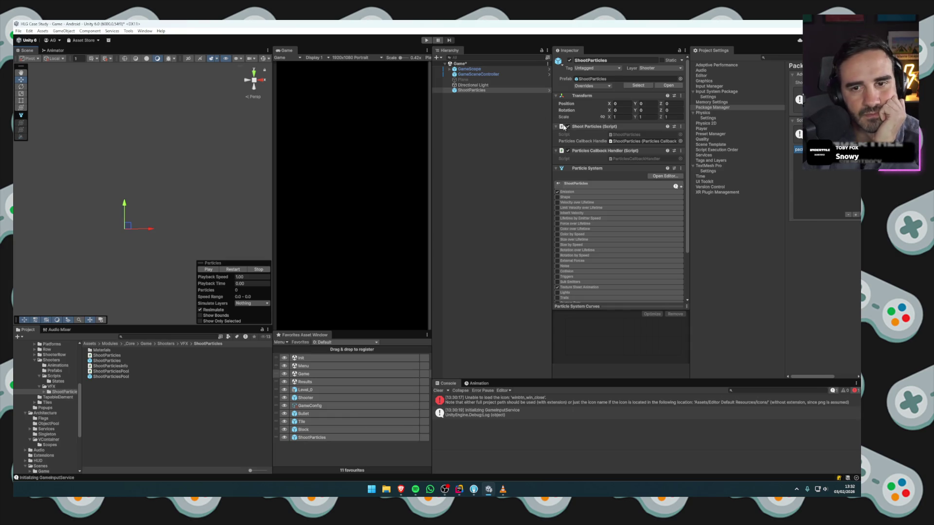
Collapse ShootParticles' components, undo its tilt back to 0 rotation, and select GameCamera under GameScope.
click(579, 127)
click(583, 135)
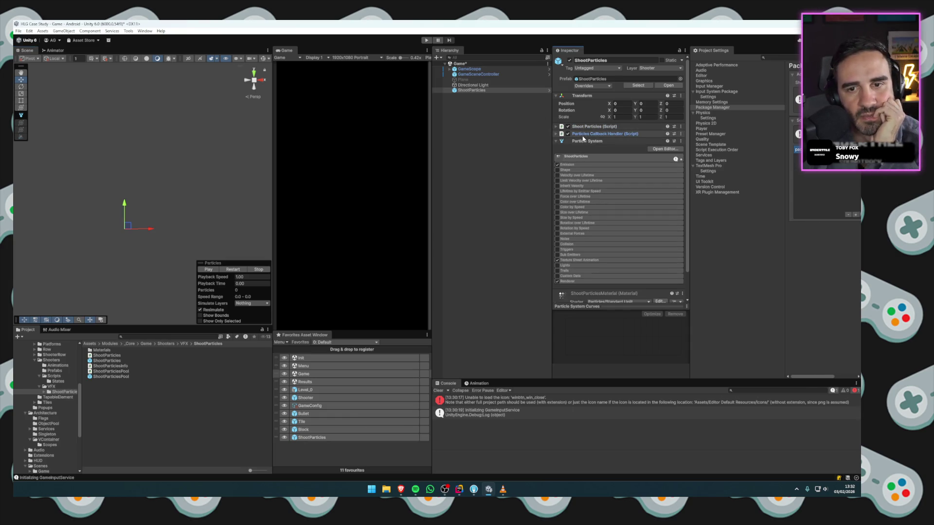
click(598, 157)
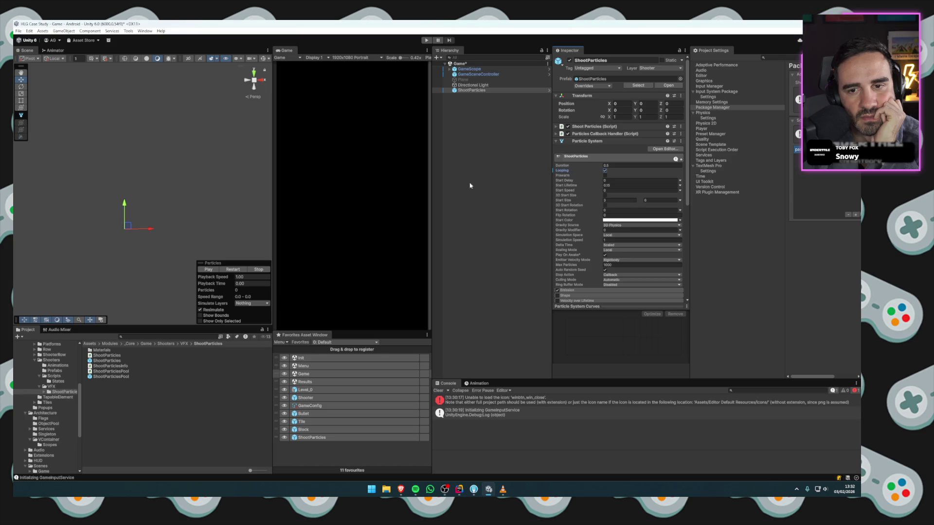
click(583, 142)
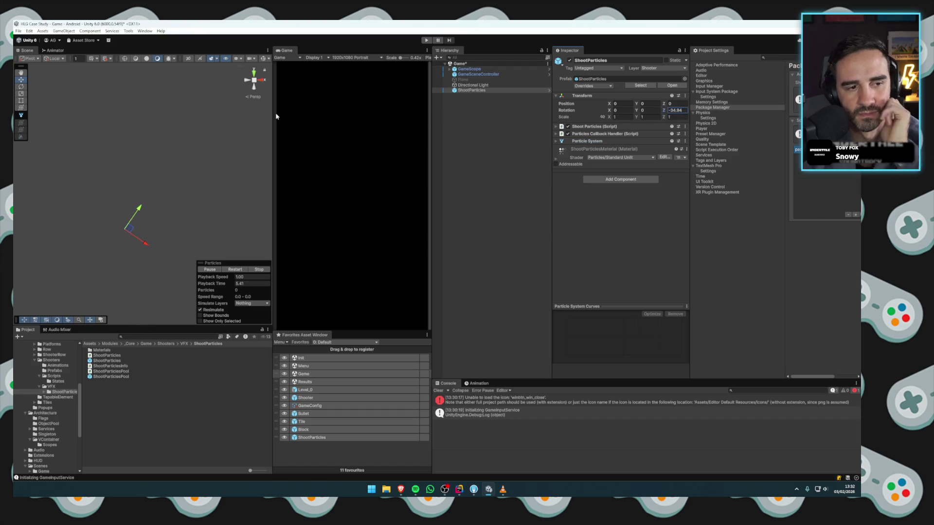
key(ctrl+z)
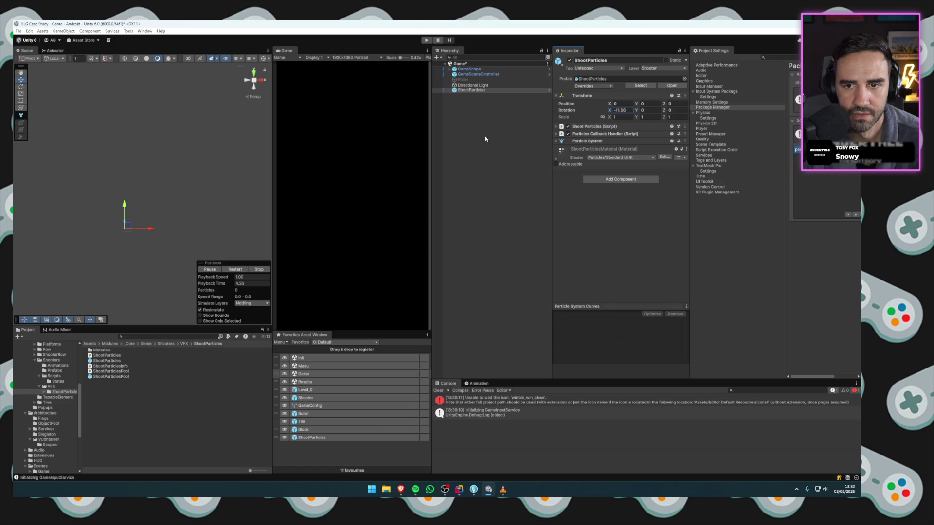
click(449, 69)
click(474, 80)
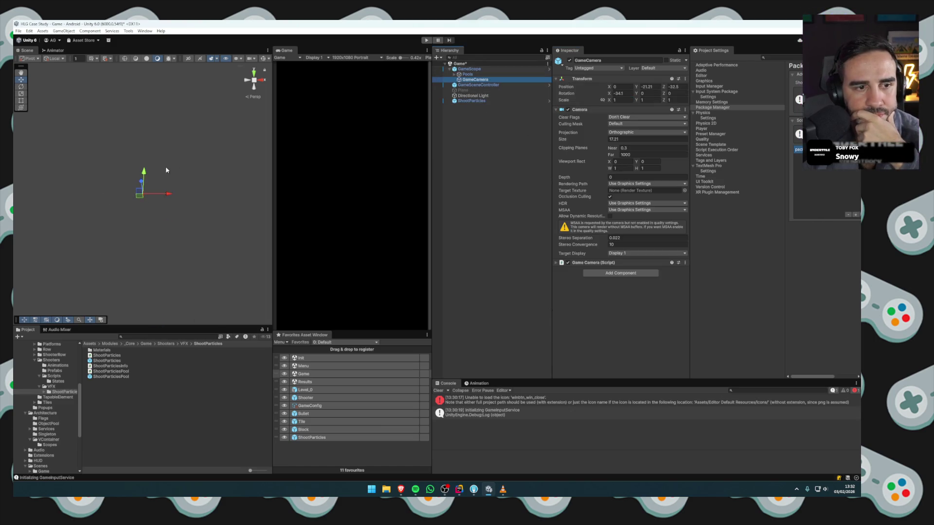
Orbit around the game camera and inspect GameCamera's Y position.
mouse_move(258, 65)
mouse_down()
mouse_move(184, 220)
mouse_move(223, 232)
mouse_move(217, 227)
mouse_move(304, 180)
mouse_up()
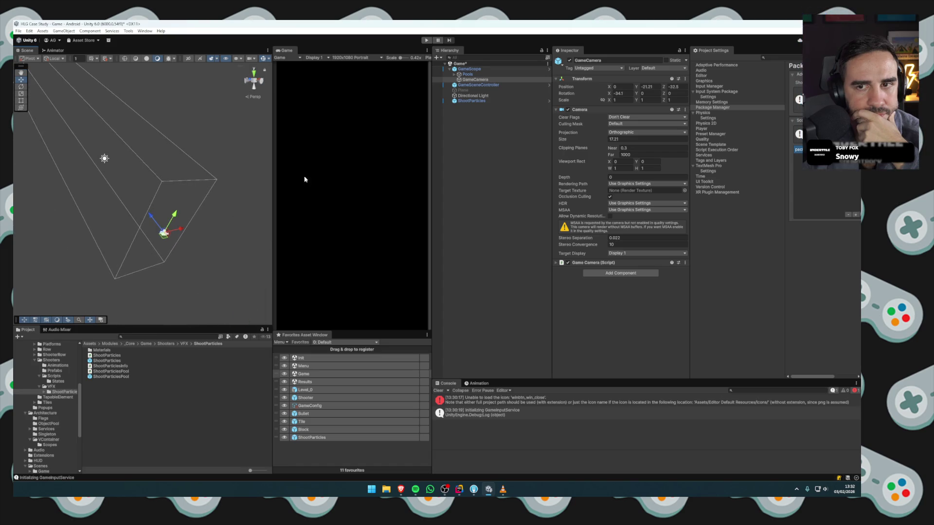
click(468, 74)
click(475, 79)
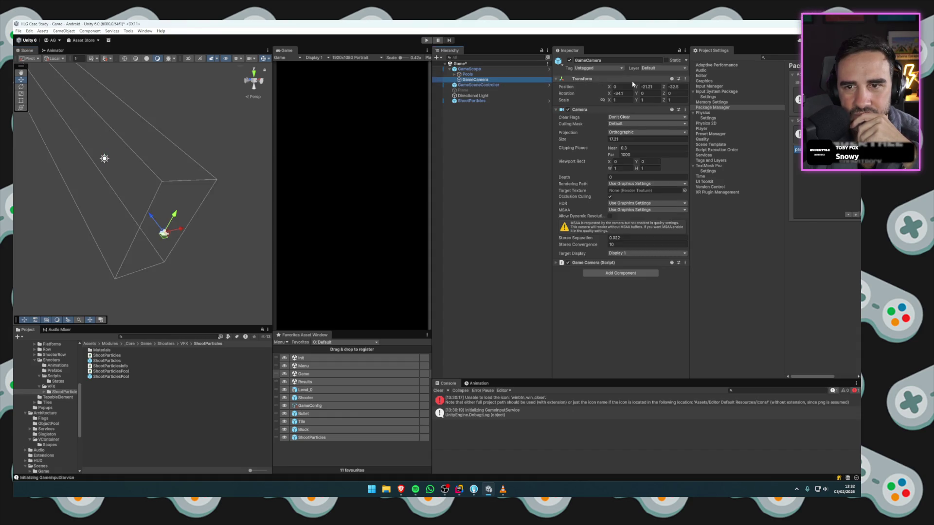
click(651, 86)
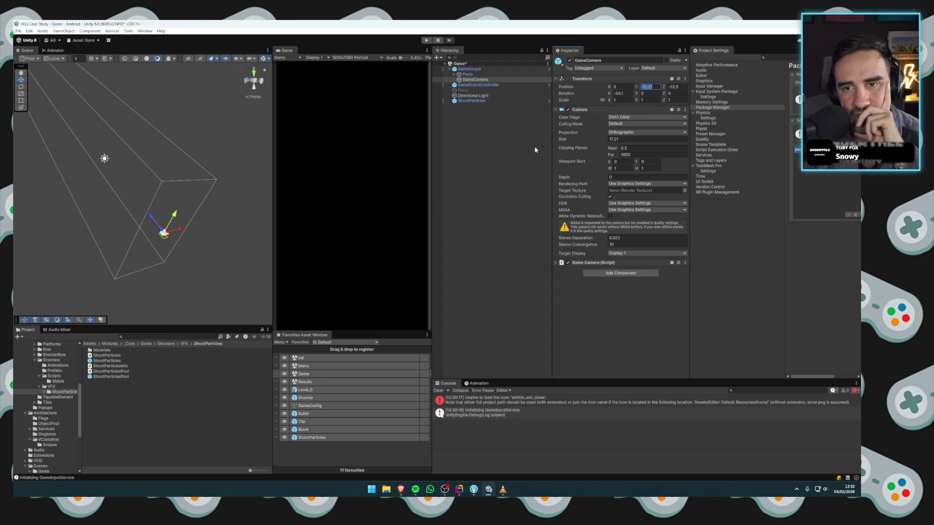
Parent ShootParticles to GameCamera, undo it, and move ShootParticles up and away at the root.
drag(466, 101, 476, 80)
right_click(583, 99)
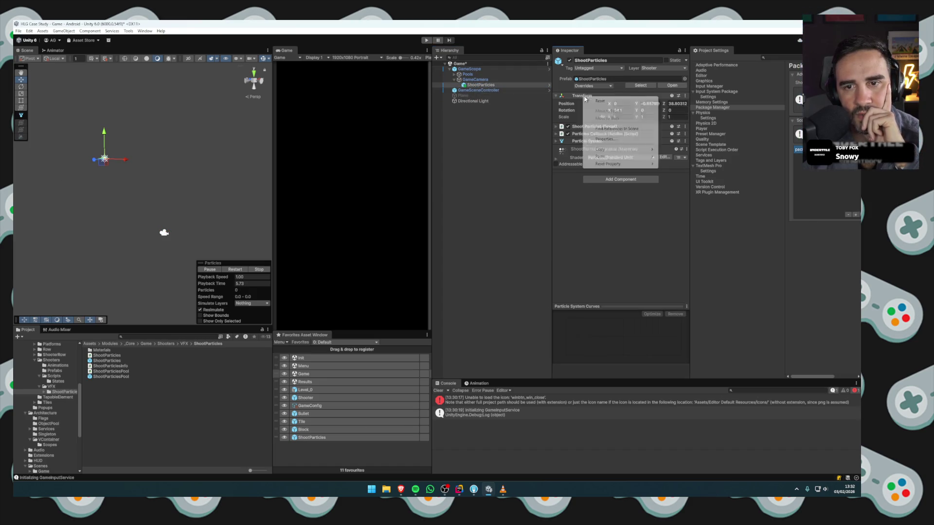
key(ctrl+z)
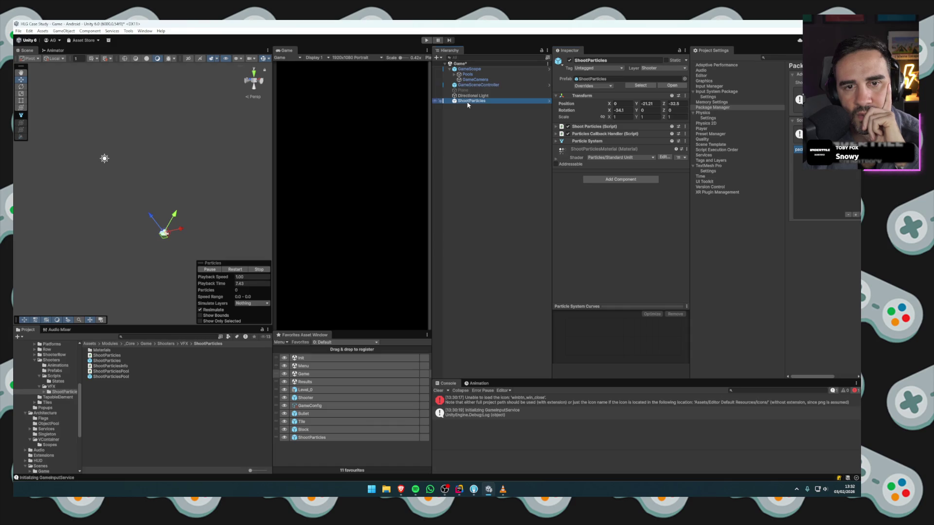
mouse_move(151, 216)
mouse_down()
mouse_move(156, 189)
mouse_move(96, 142)
mouse_move(117, 125)
mouse_move(108, 83)
mouse_up()
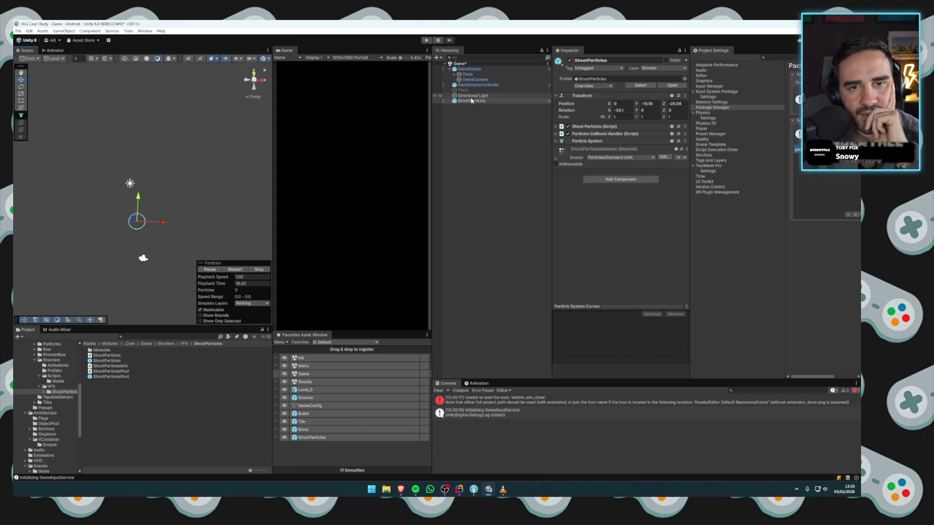
drag(142, 240, 119, 245)
drag(97, 205, 31, 111)
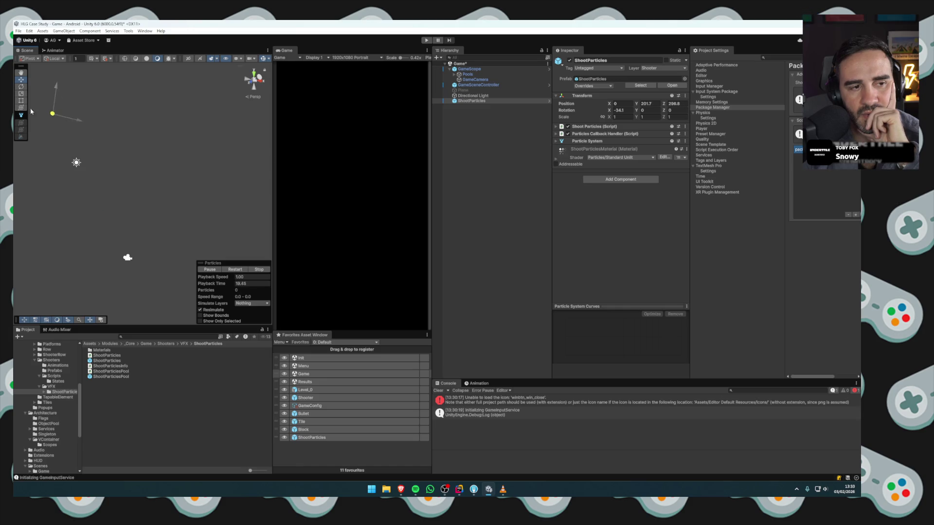
right_click(484, 157)
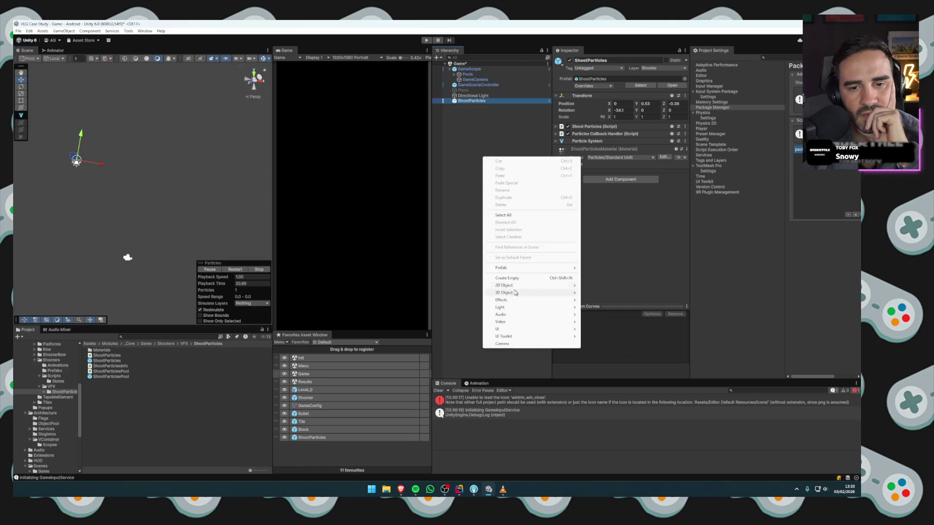
Add a Camera to the Game scene and switch its Projection to Orthographic, size 5.
click(506, 344)
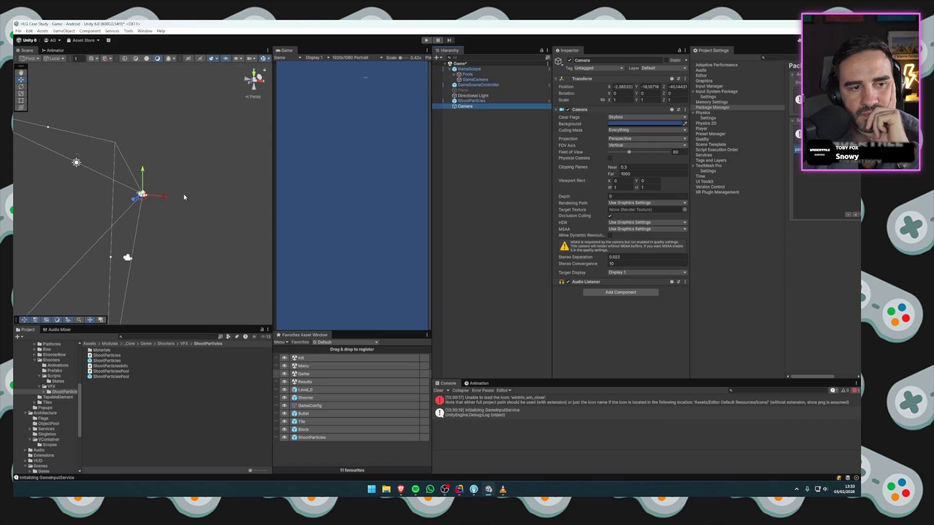
key(Up)
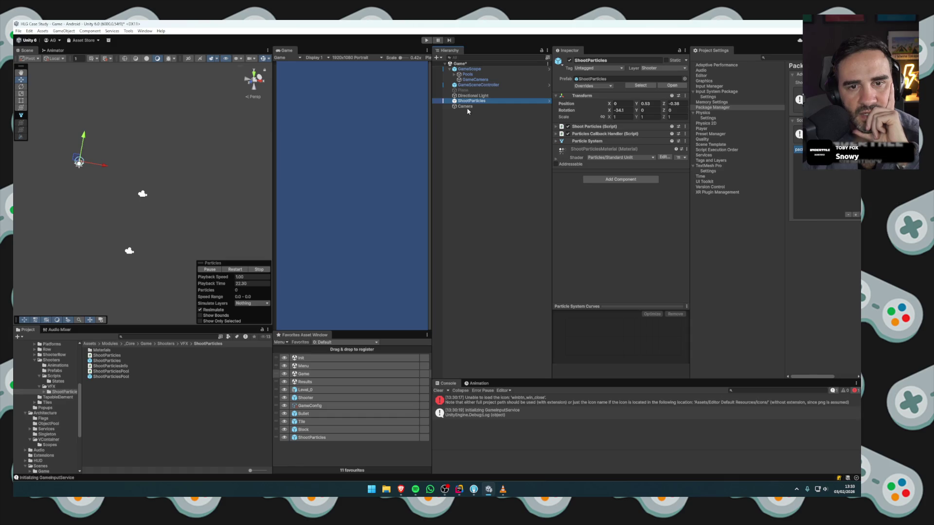
click(469, 107)
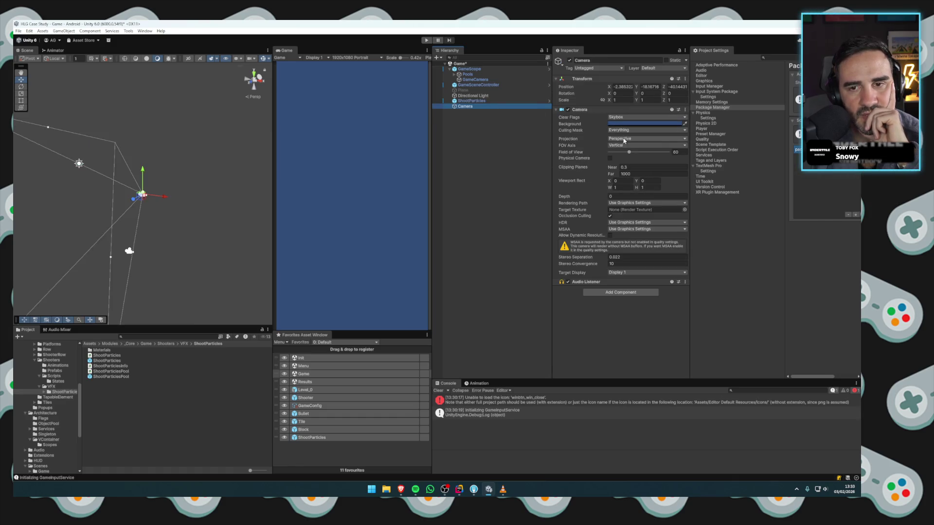
click(624, 140)
click(625, 152)
click(468, 102)
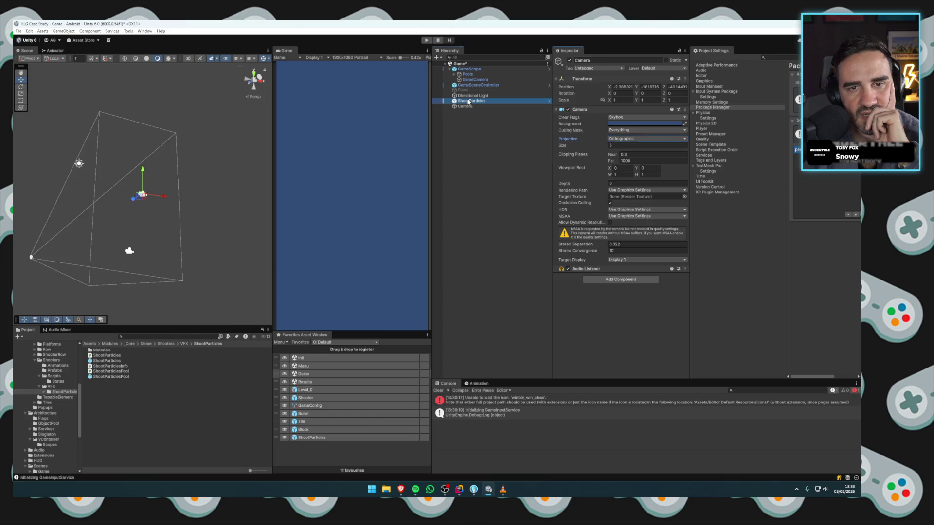
key(Down)
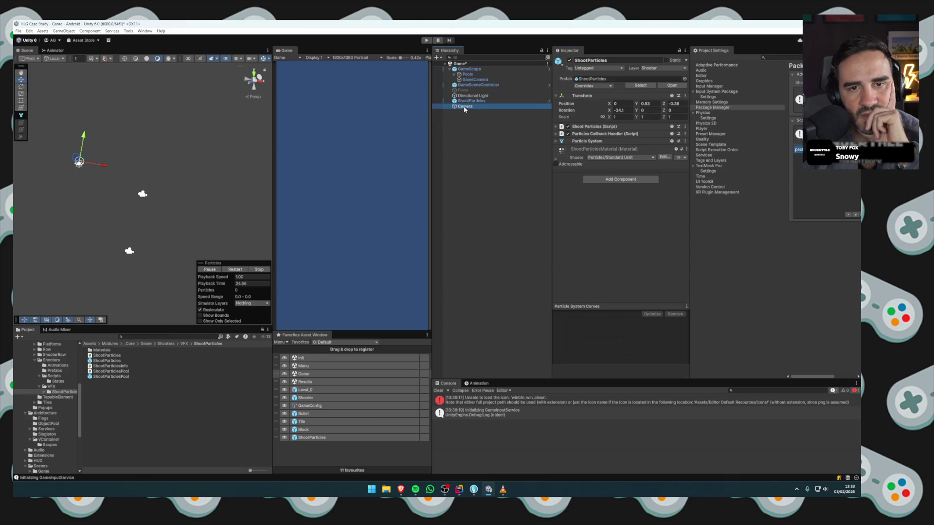
drag(142, 174, 209, 208)
Move ShootParticles down-right and check which layers GameCamera's Culling Mask renders.
click(470, 101)
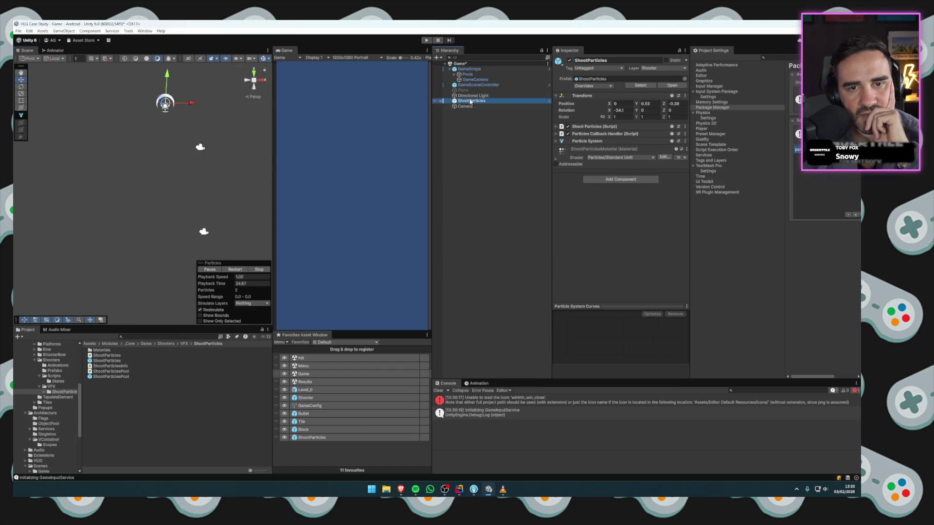
drag(165, 104, 198, 136)
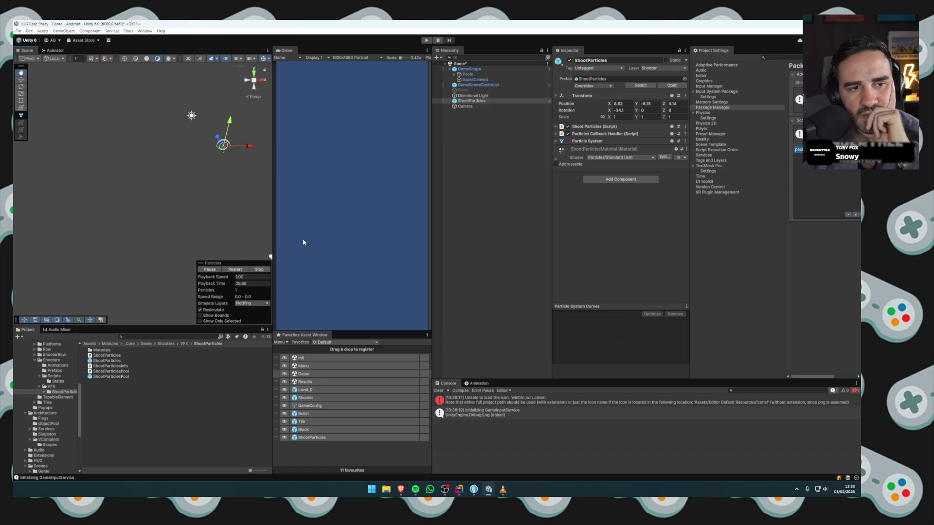
click(474, 80)
click(468, 100)
click(466, 106)
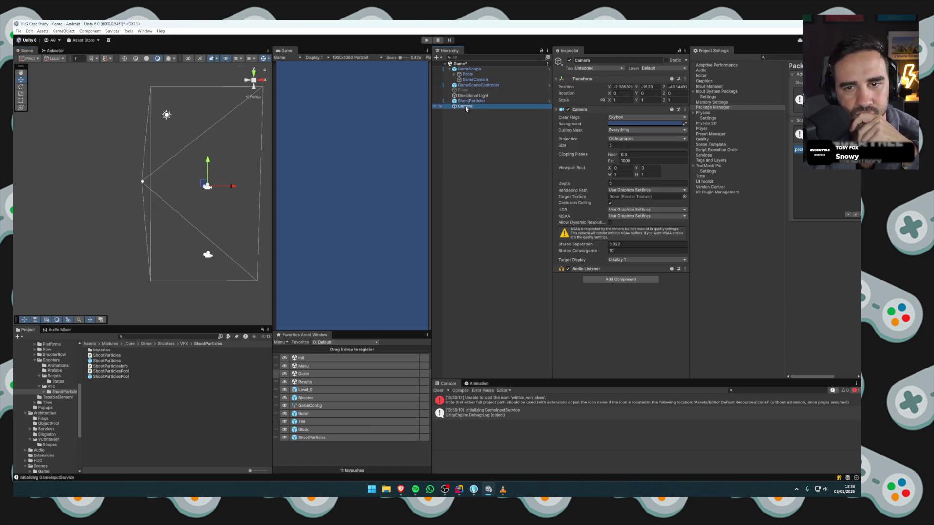
key(Up)
key(Up)
key(Up)
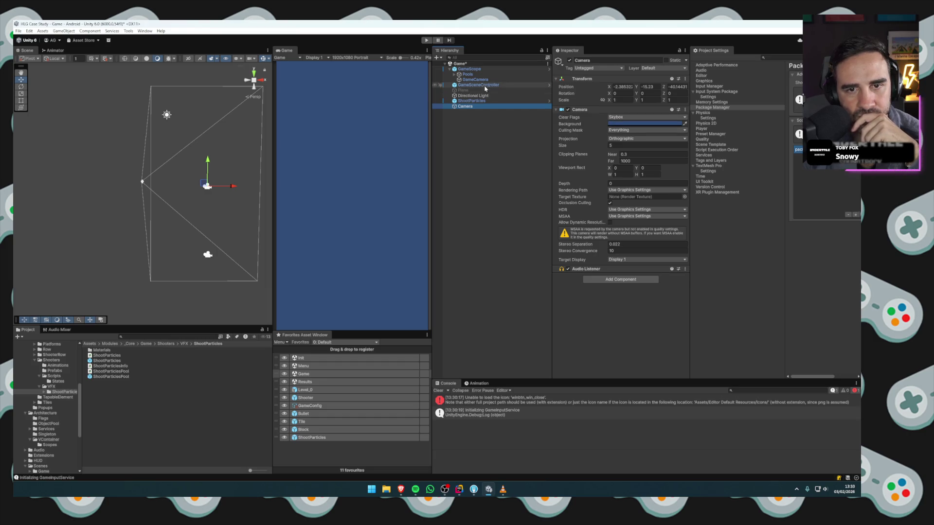
click(614, 124)
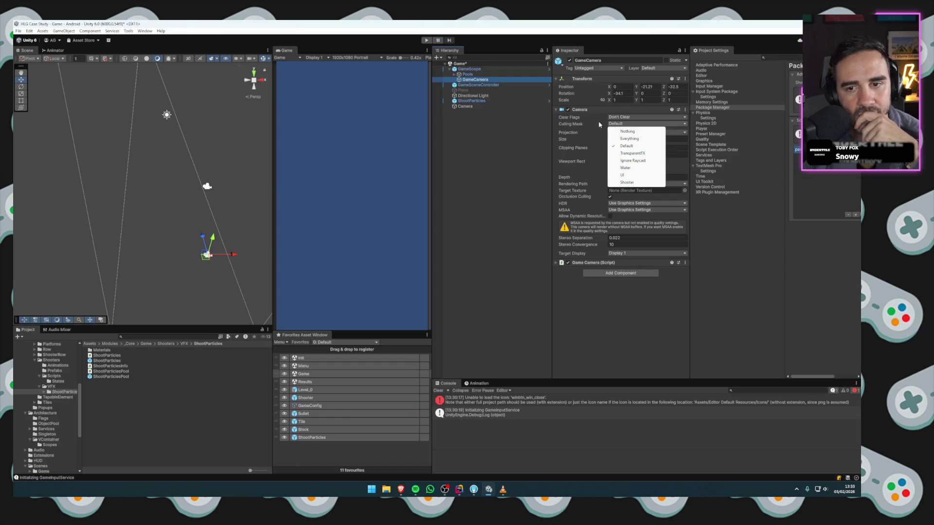
click(599, 125)
Put ShootParticles on the Default layer and apply that change to its prefab.
click(471, 100)
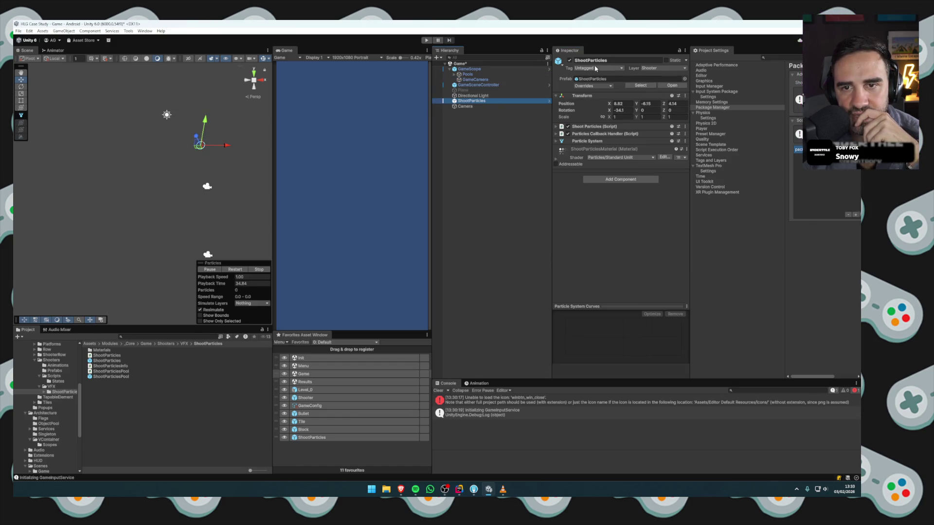
click(659, 68)
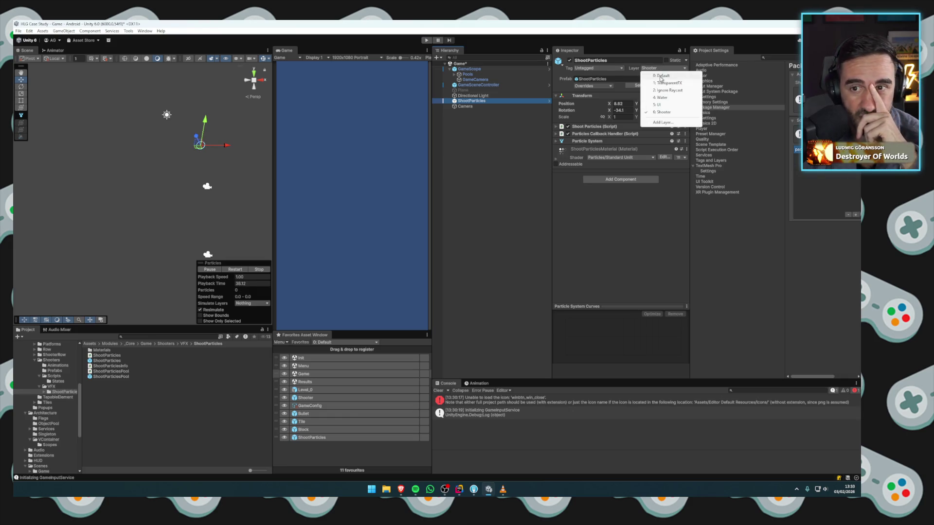
click(661, 77)
right_click(635, 69)
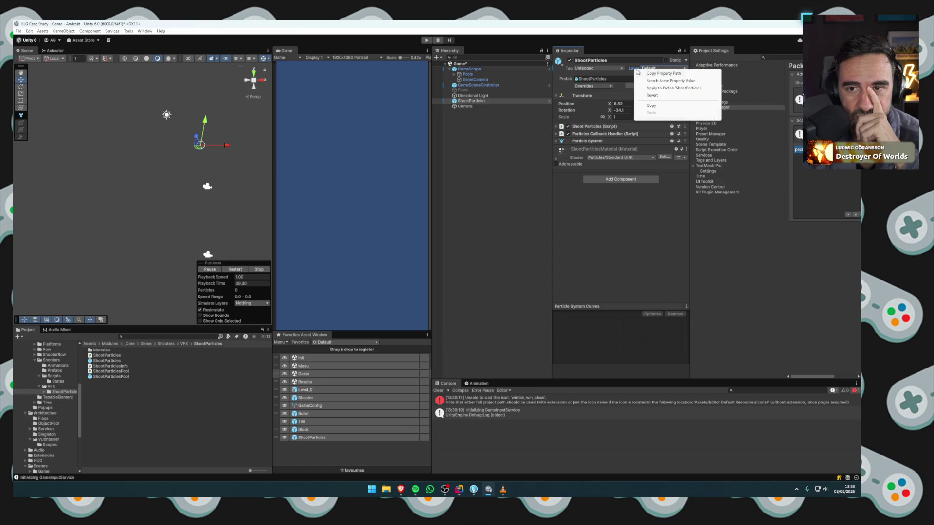
click(661, 89)
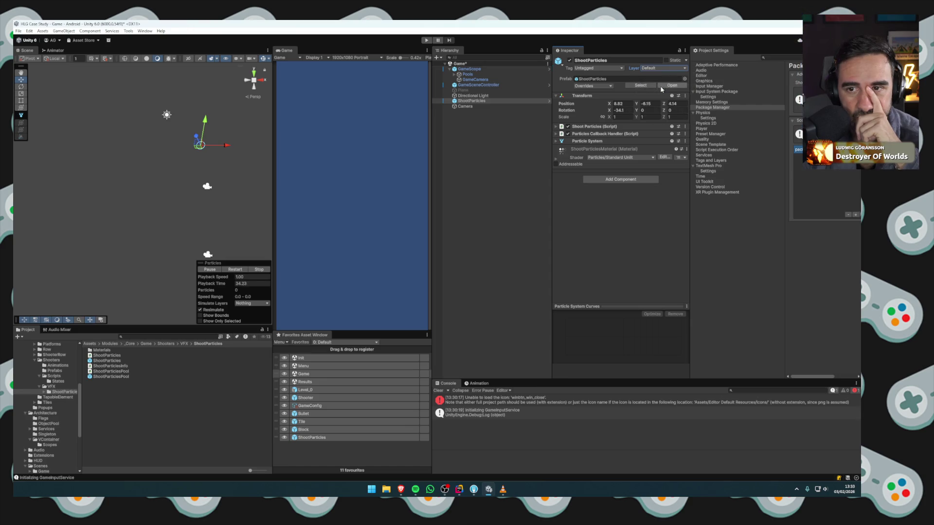
Delete the extra Camera and parent ShootParticles under GameCamera.
click(458, 102)
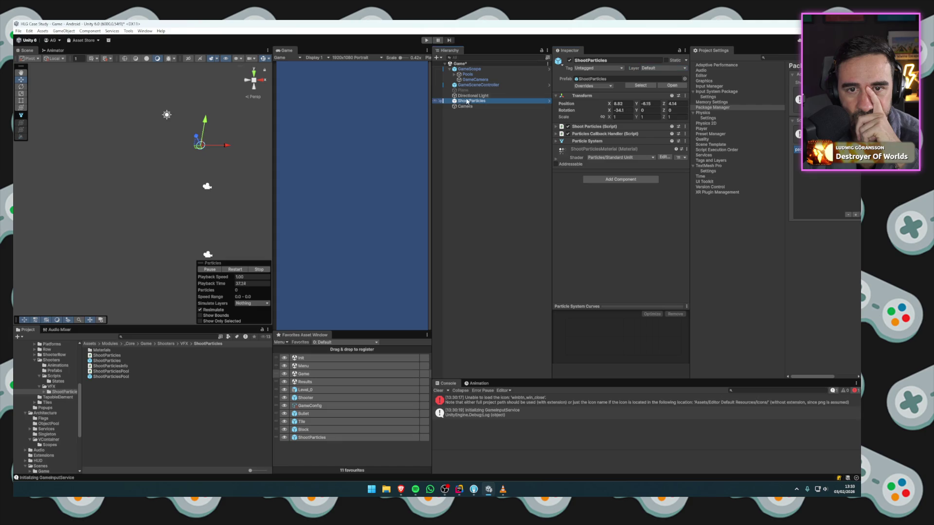
click(466, 106)
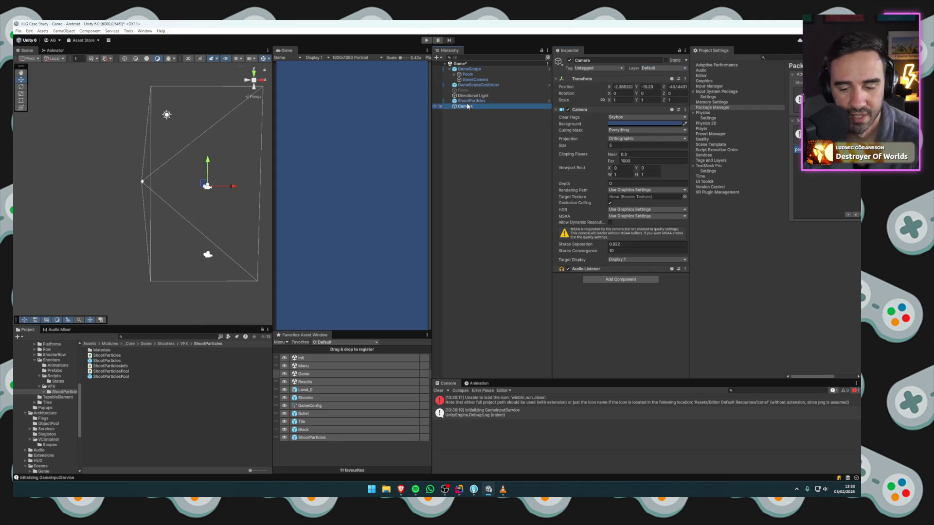
key(Delete)
drag(467, 101, 473, 81)
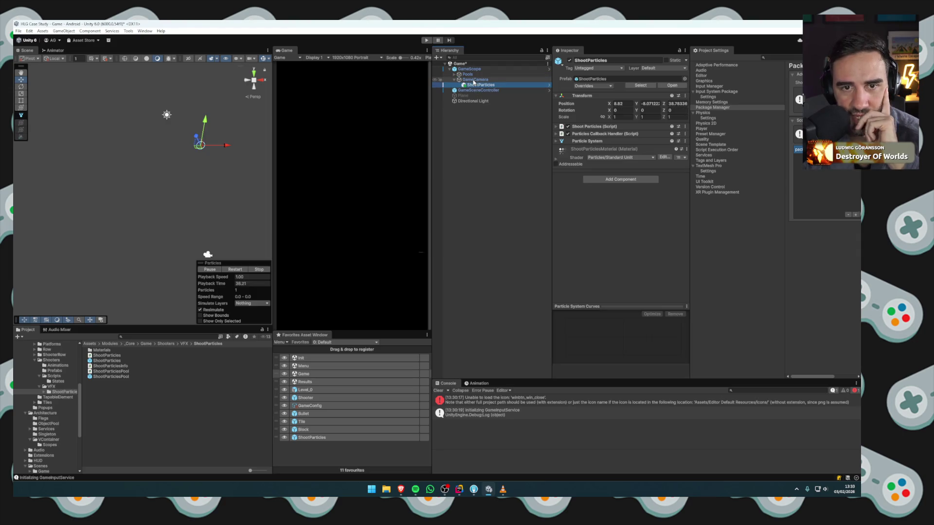
Reset ShootParticles' transform, push it forward, then delete the instance from the scene.
right_click(578, 97)
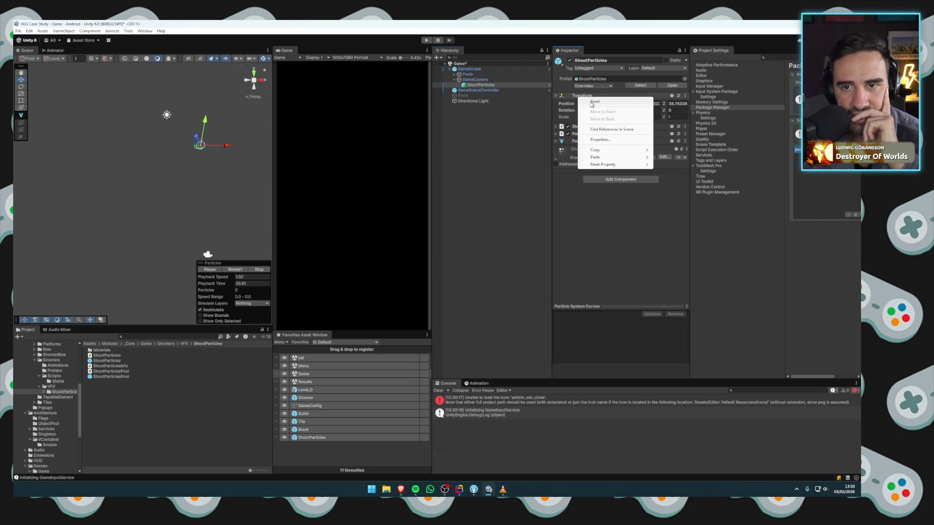
click(592, 102)
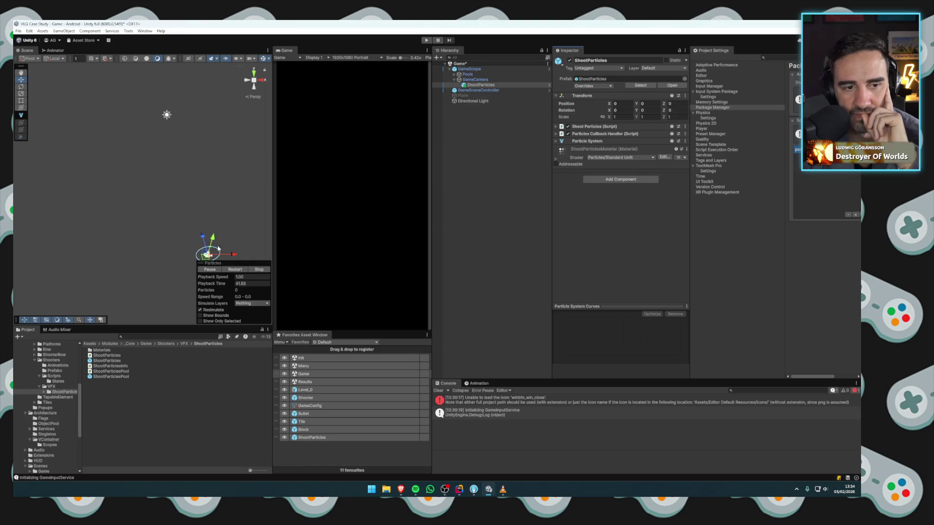
drag(203, 236, 191, 192)
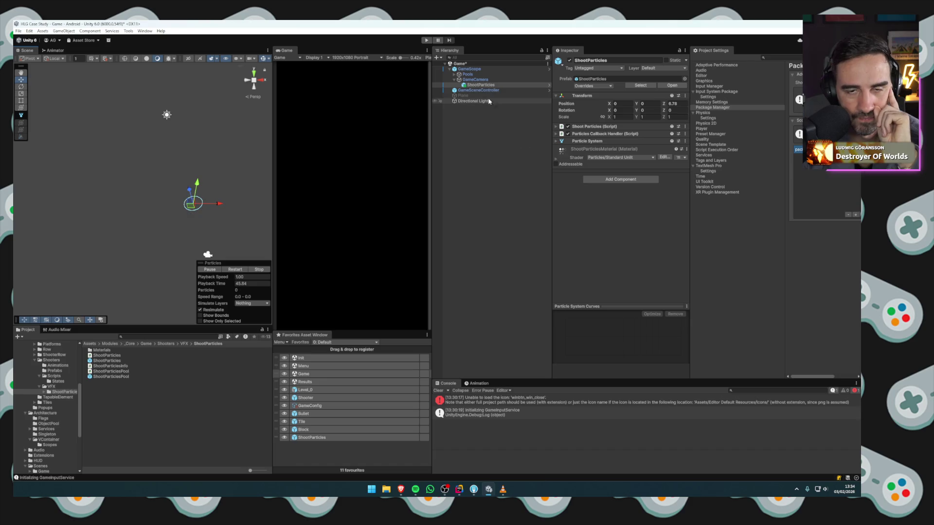
key(Delete)
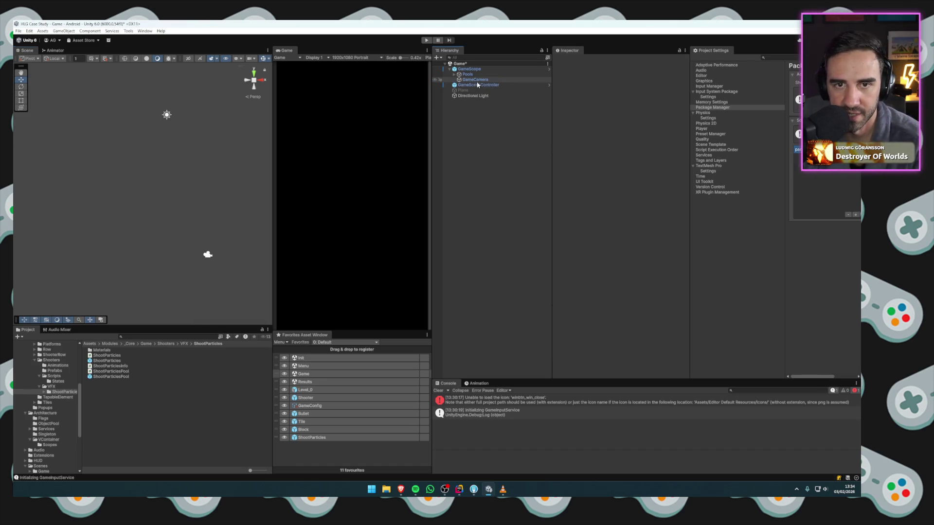
click(475, 79)
click(474, 135)
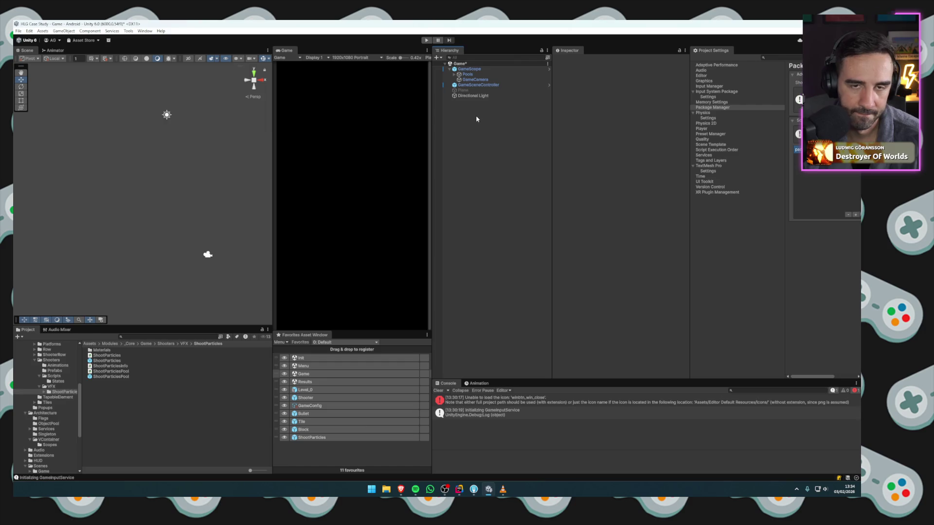
Make the Plane active again and open the Init scene.
click(463, 90)
click(558, 61)
click(487, 157)
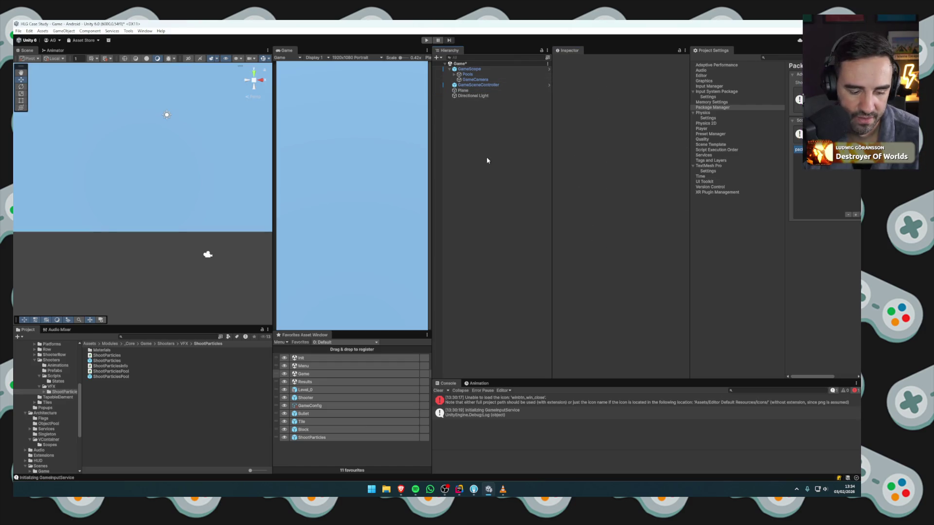
click(424, 358)
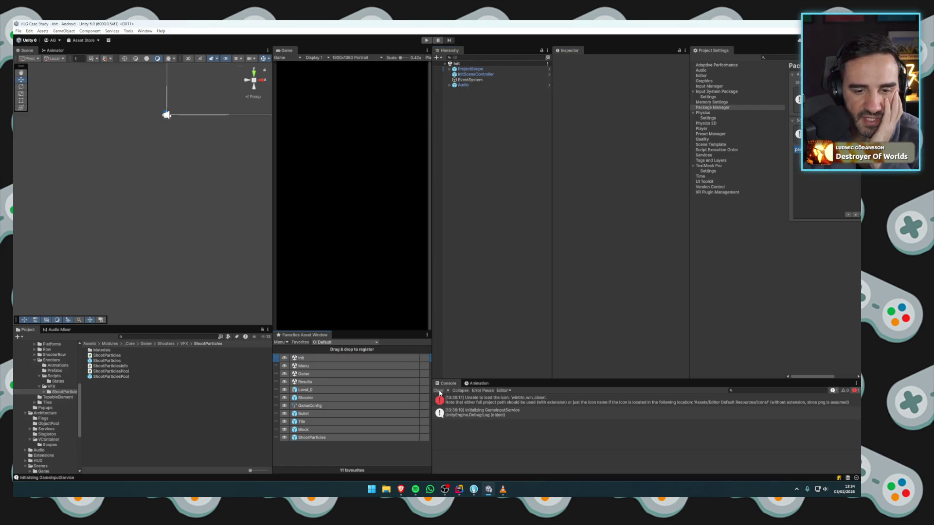
Clear the Console, play Level 1 firing the red 60 shooter, stop, then open ShootParticles prefab.
click(438, 391)
key(ctrl+p)
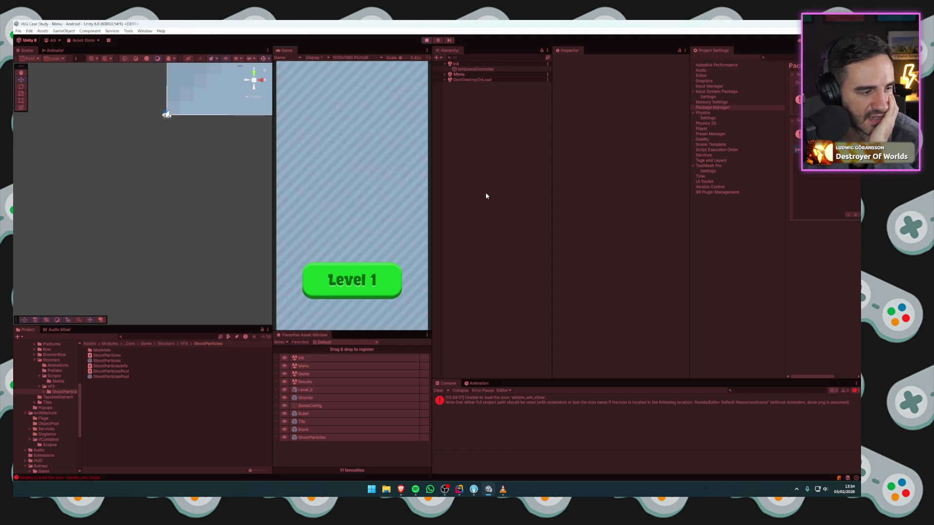
click(351, 266)
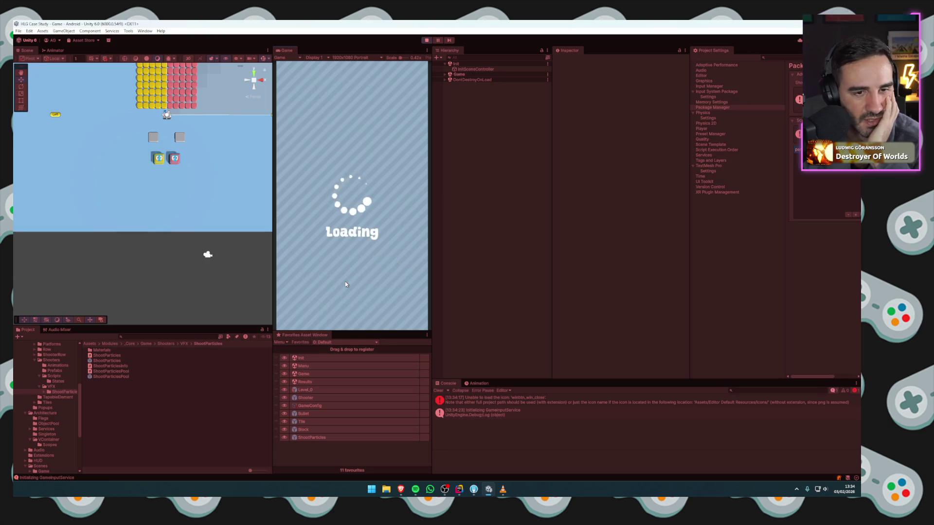
click(354, 276)
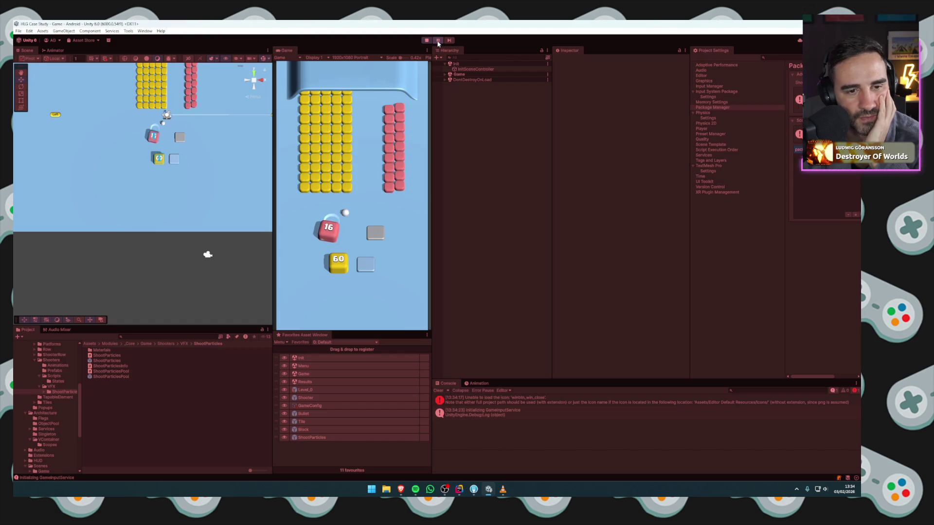
click(427, 41)
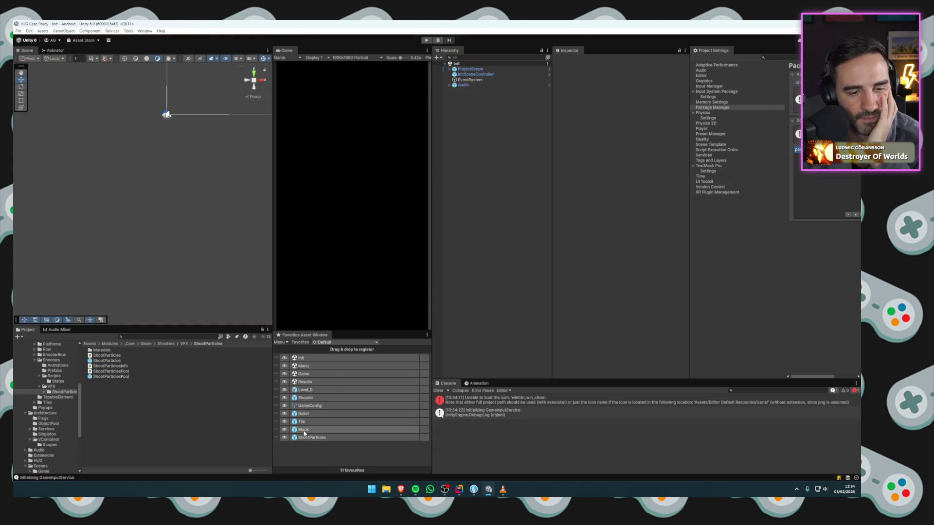
double_click(311, 437)
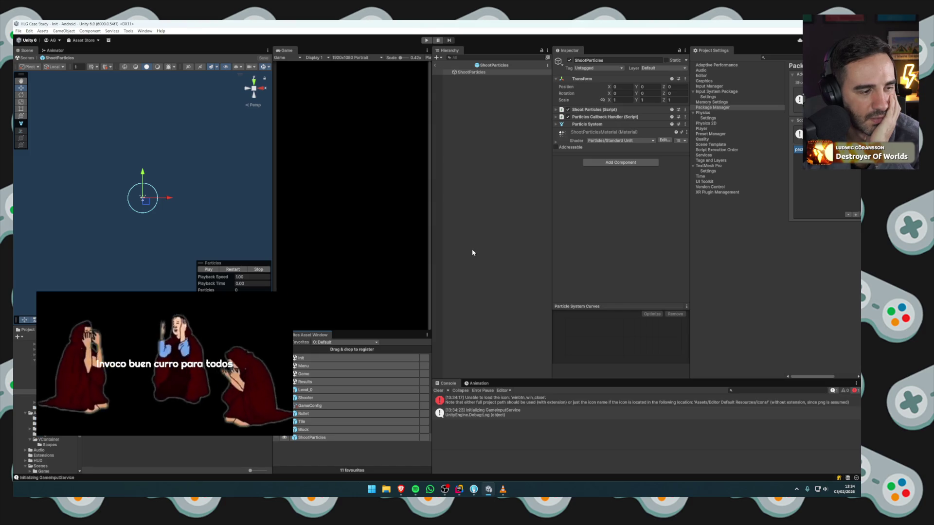
Change ShootParticles' Start Lifetime to 0.1 and exit prefab mode back to the Init scene.
click(587, 124)
click(613, 169)
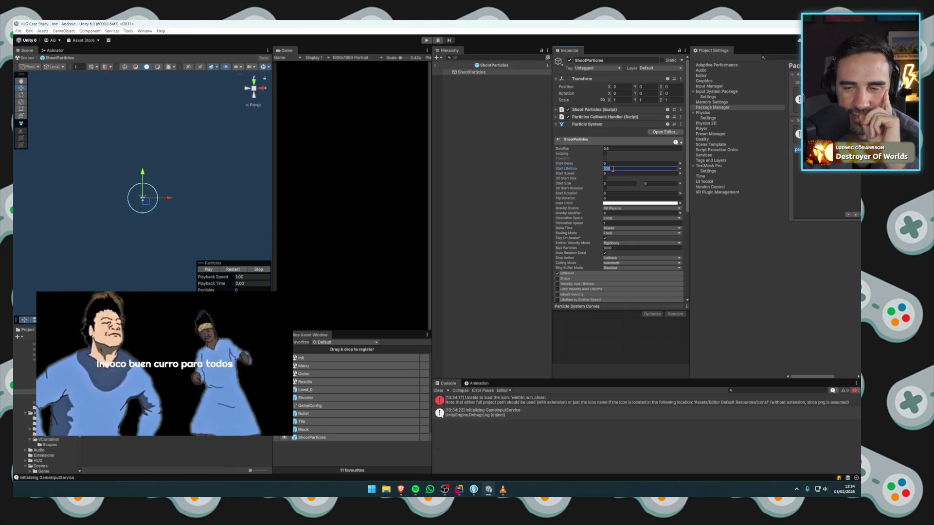
text(0.1)
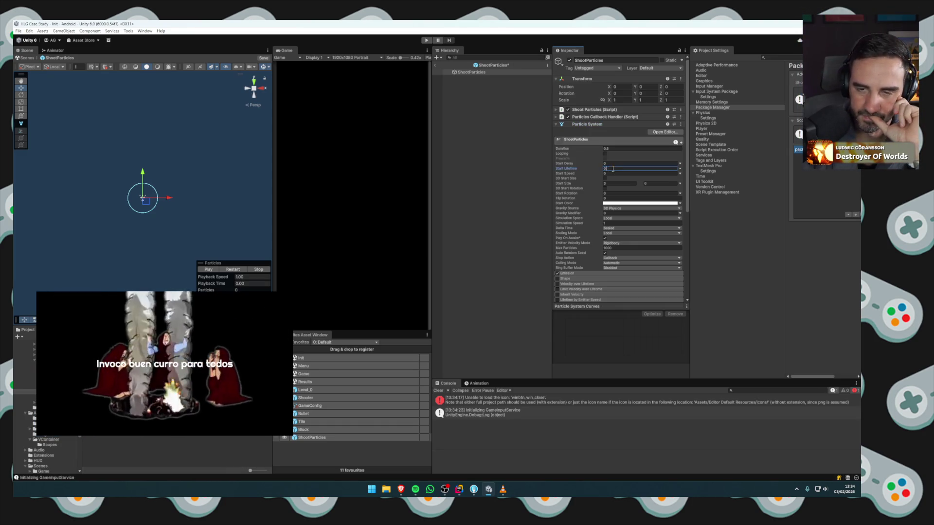
click(635, 184)
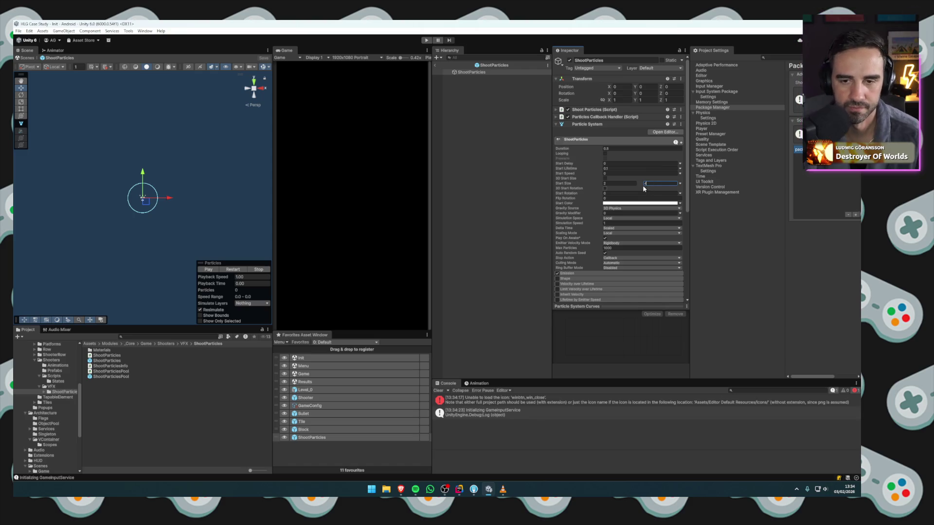
click(582, 141)
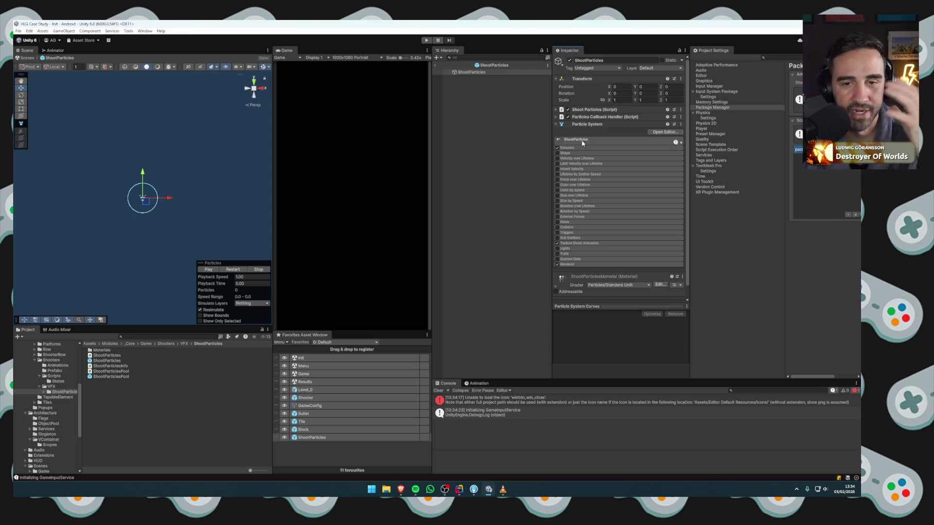
click(434, 66)
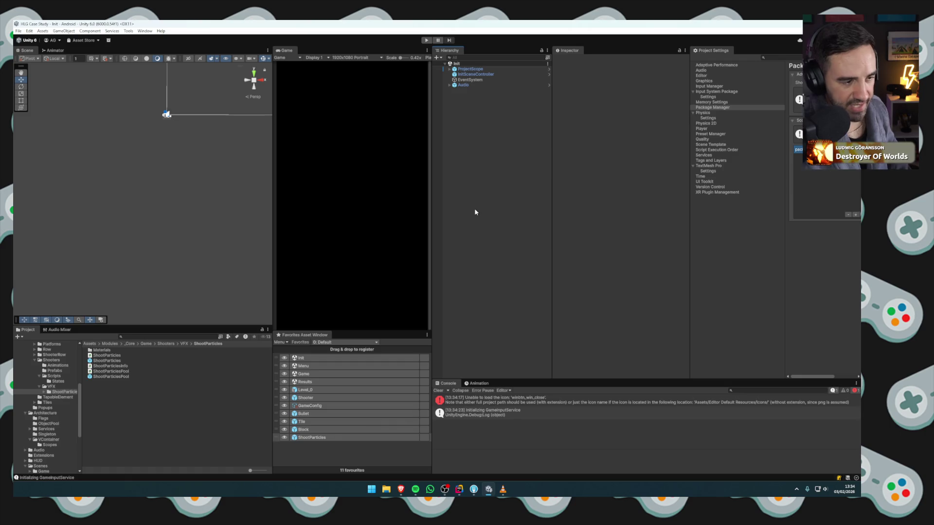
Clear and enlarge the Console, then play-test Level 1 by firing the red 60 shooter.
click(439, 390)
drag(506, 381, 517, 332)
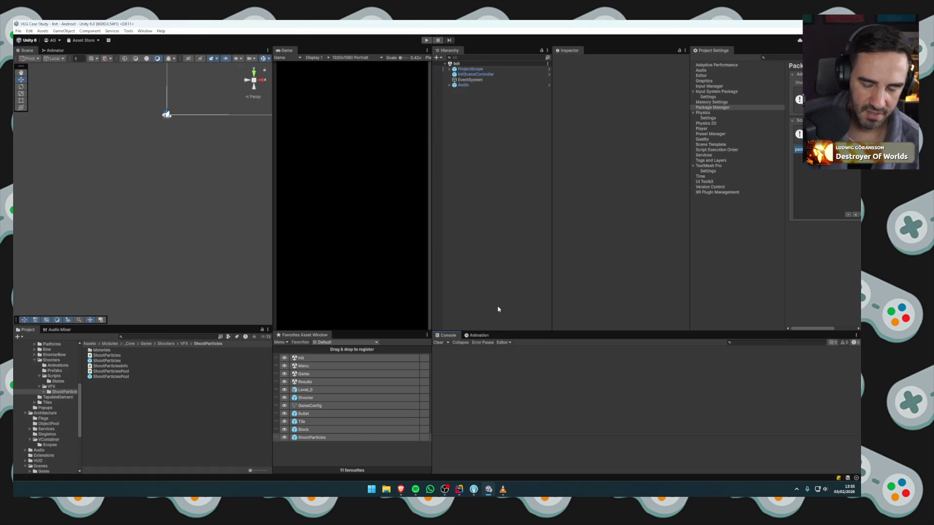
click(426, 41)
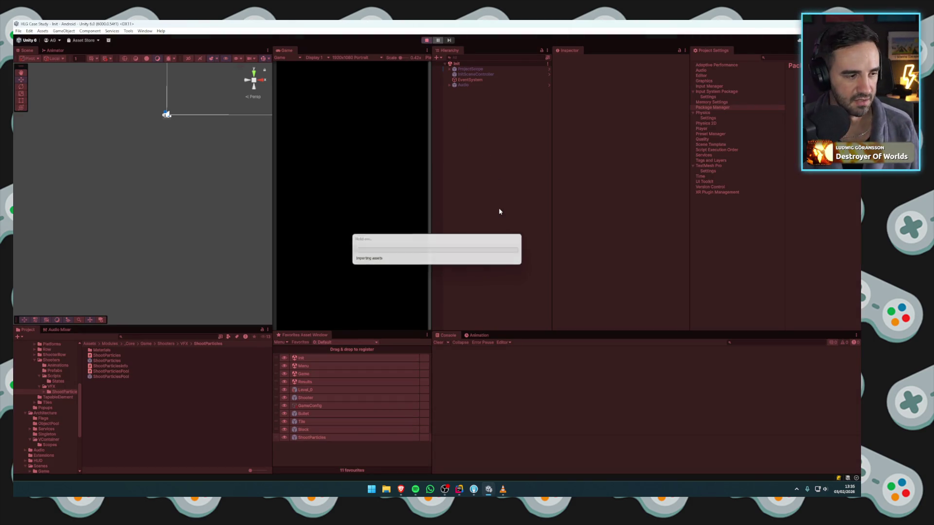
click(381, 276)
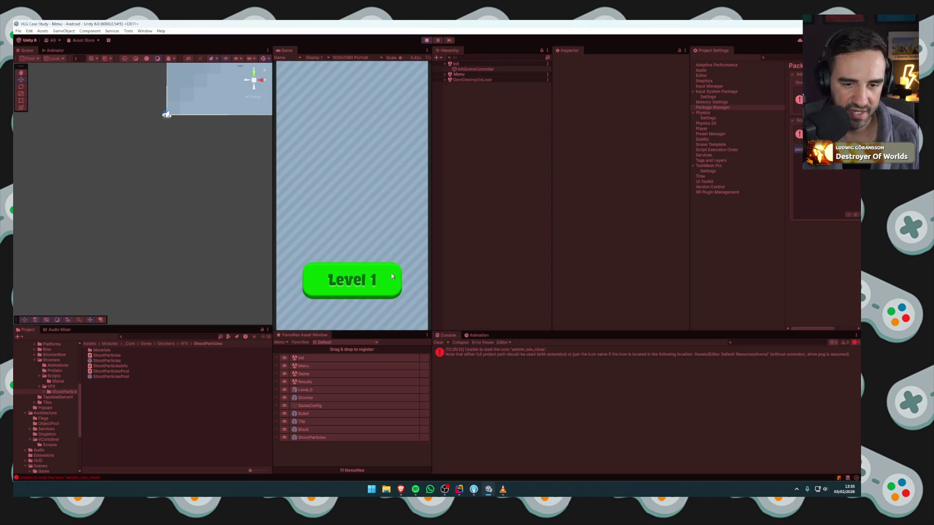
click(342, 239)
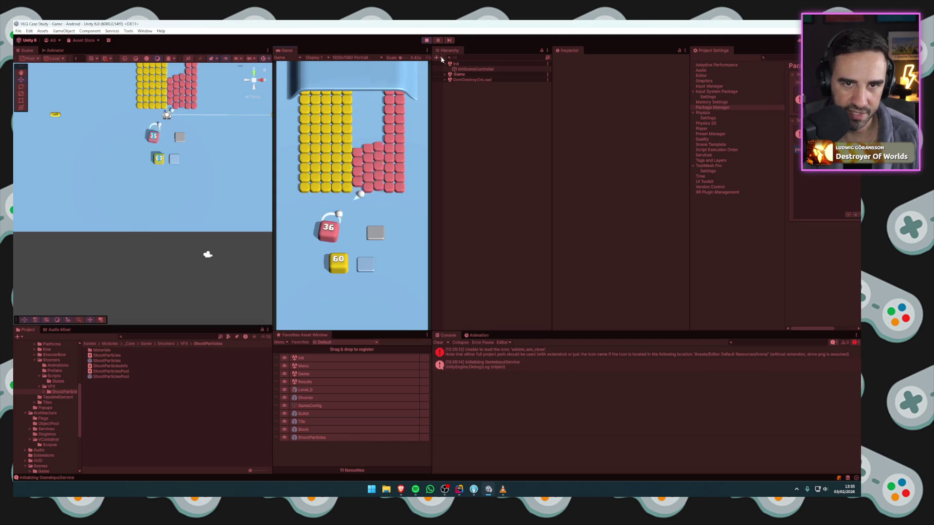
Stop play mode and set ShootParticles' Start Size to Random Between Two Constants, lower value 2.
click(426, 40)
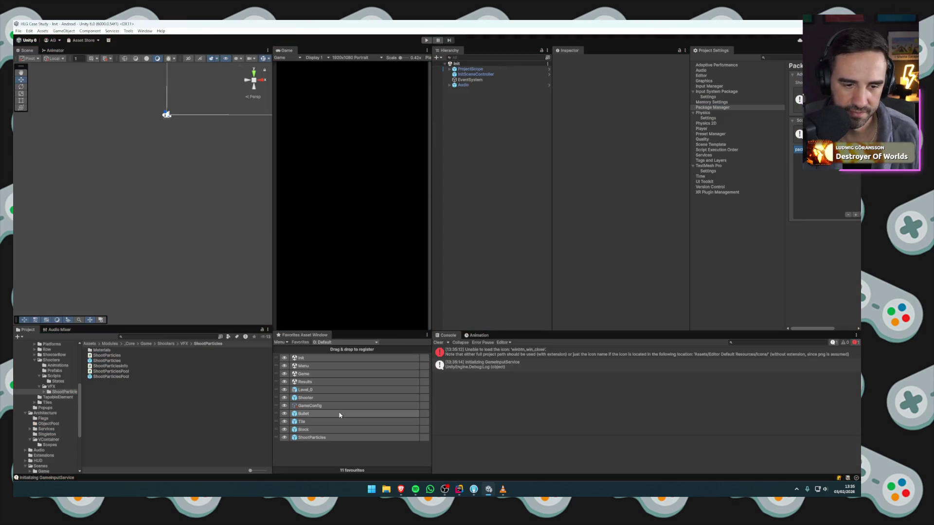
double_click(311, 437)
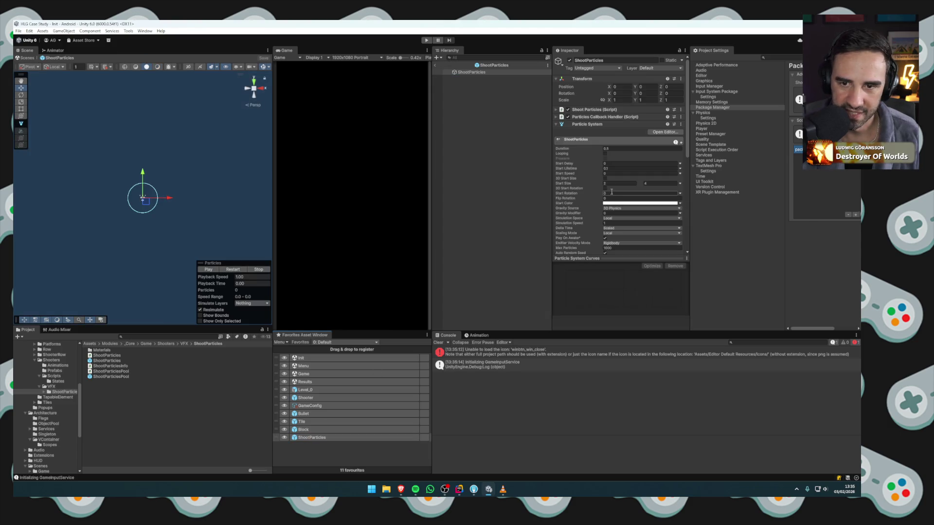
click(680, 184)
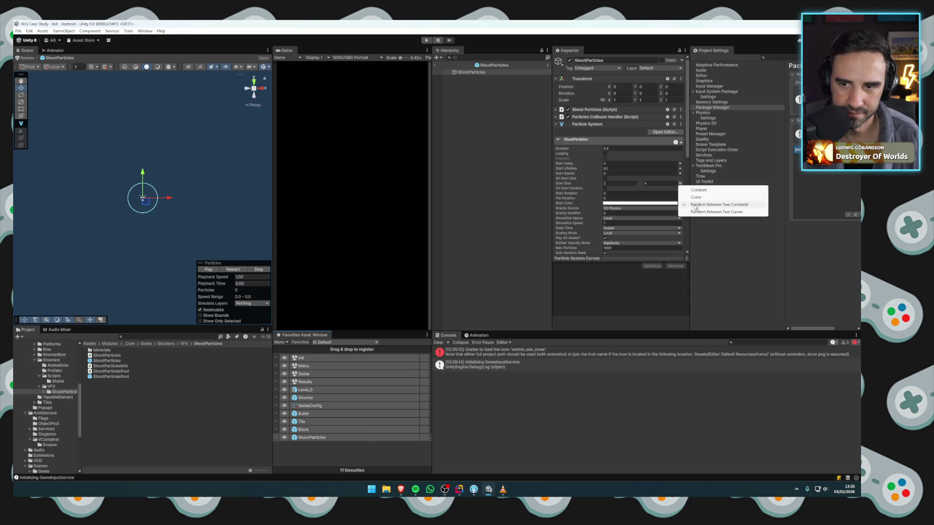
click(715, 204)
text(2)
click(643, 186)
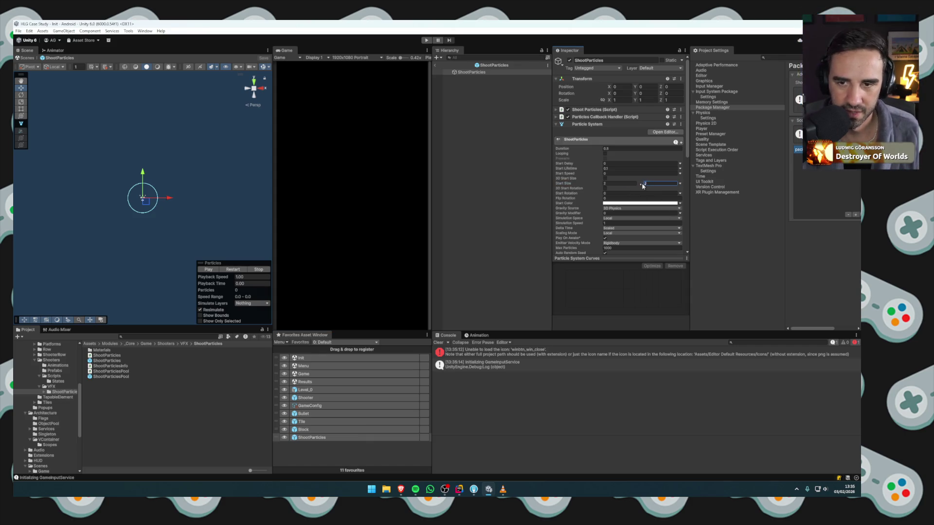
key(alt+Tab)
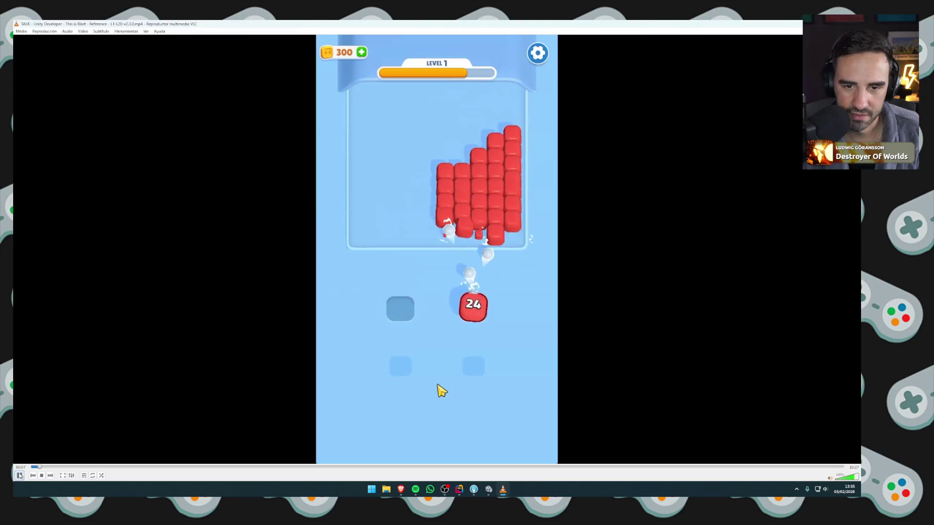
Scrub the reference video to compare Level 1 shooting and the Victory screen, then close VLC.
click(20, 475)
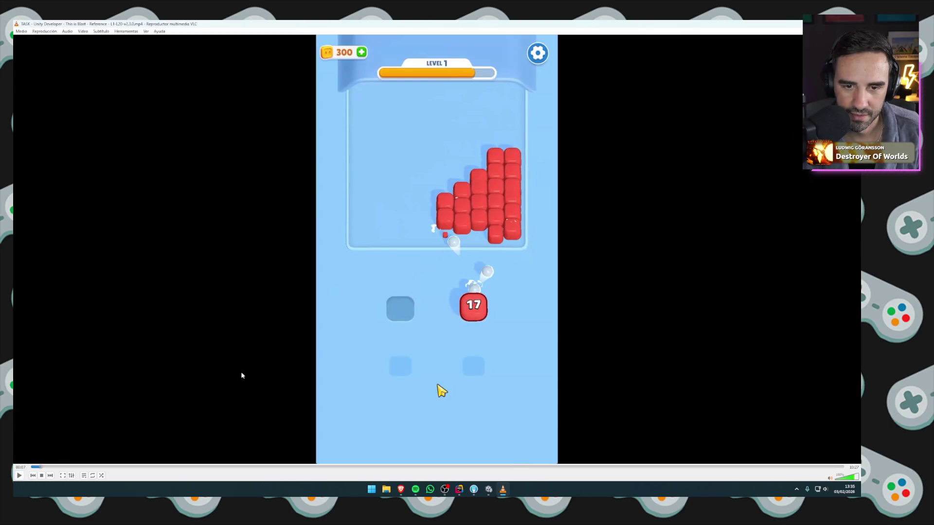
click(42, 467)
click(42, 467)
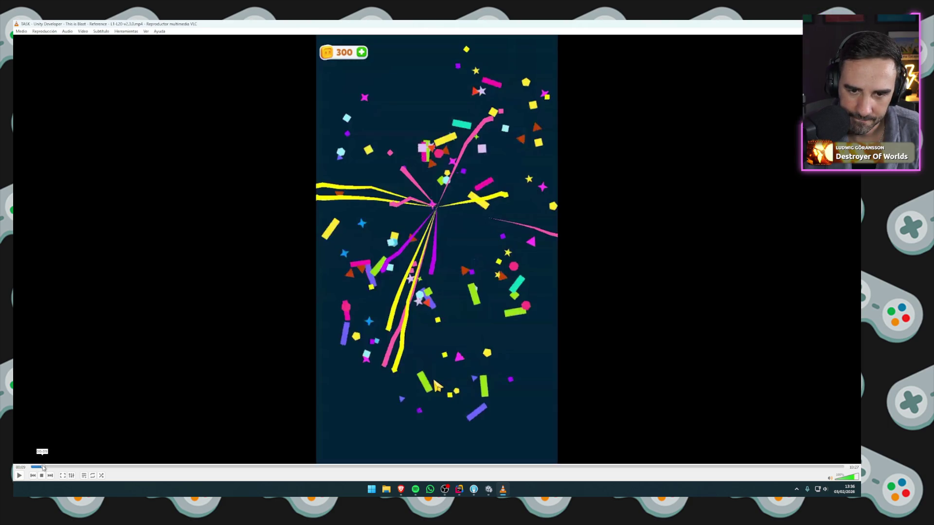
click(20, 476)
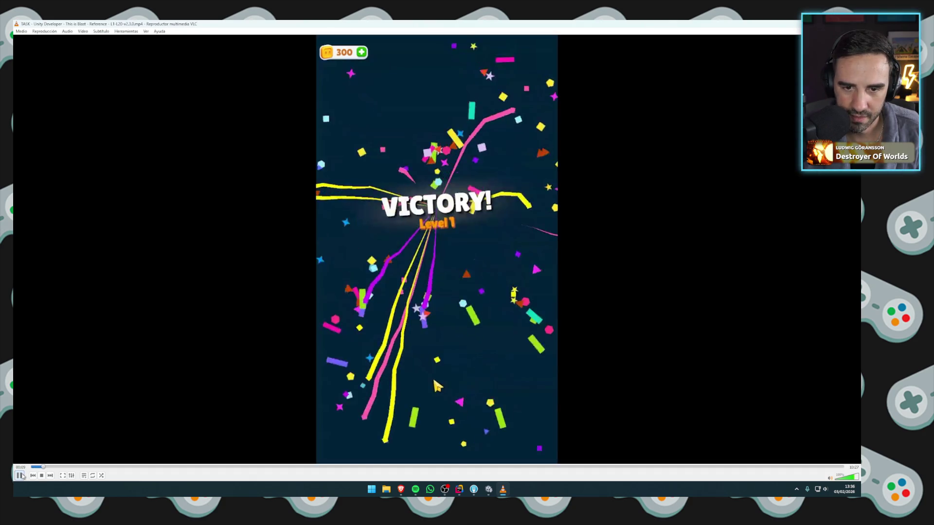
click(20, 476)
click(34, 467)
click(19, 475)
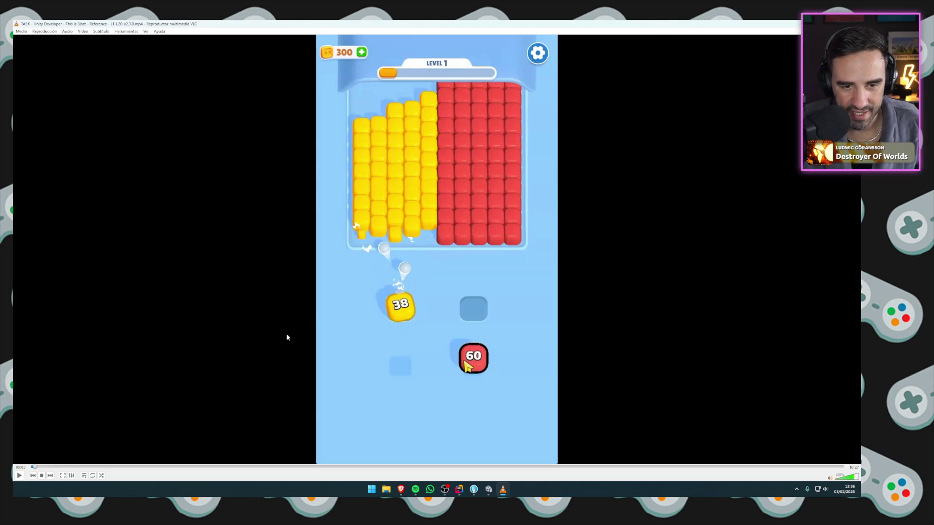
click(19, 475)
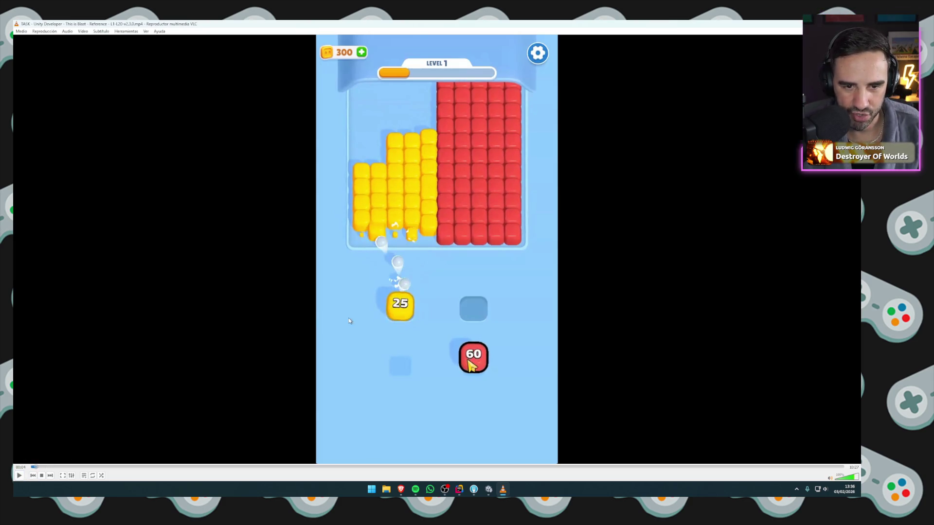
click(852, 24)
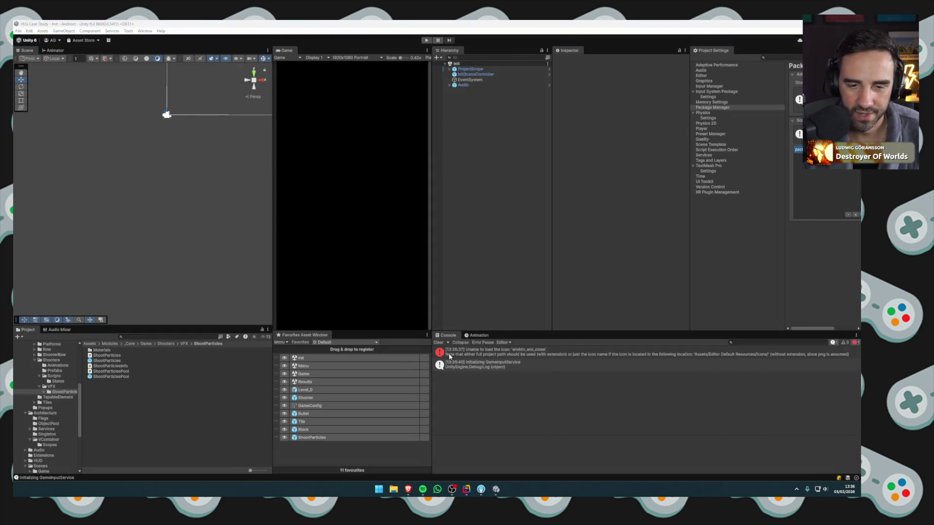
Collapse Modules and open Packages > Epic Toon FX > Materials > Misc in the Project window.
scroll(38, 402, up, 5)
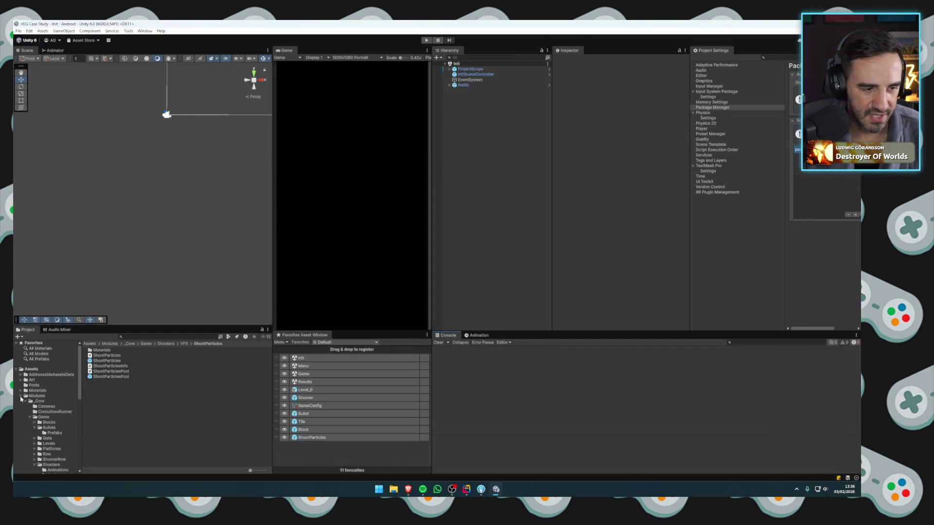
click(21, 396)
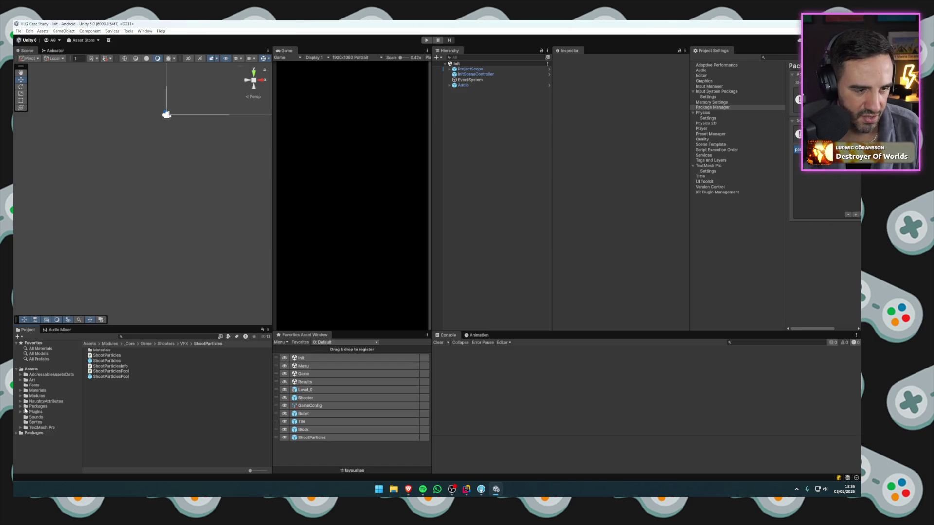
click(21, 406)
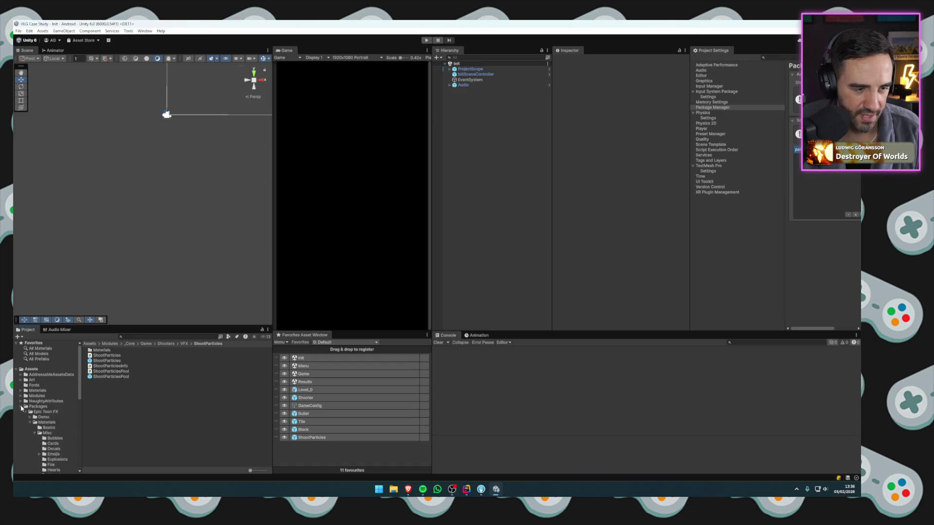
click(47, 434)
scroll(47, 434, down, 5)
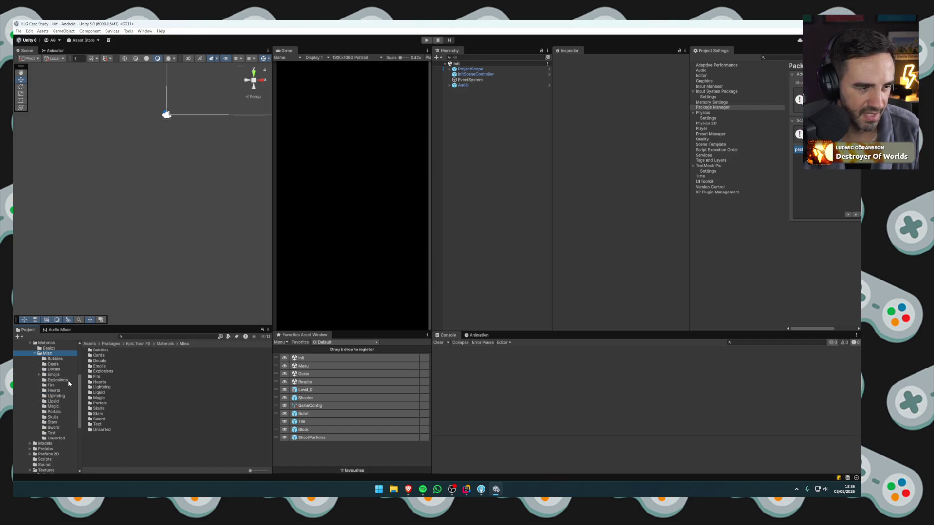
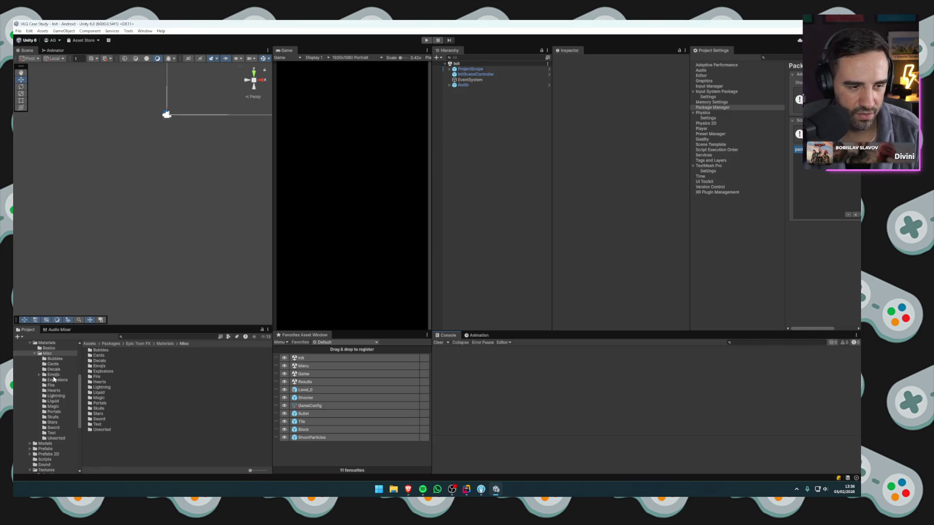
Look through the Bubbles and Cards materials, then collapse the Epic Toon FX Materials folder.
click(53, 359)
click(51, 365)
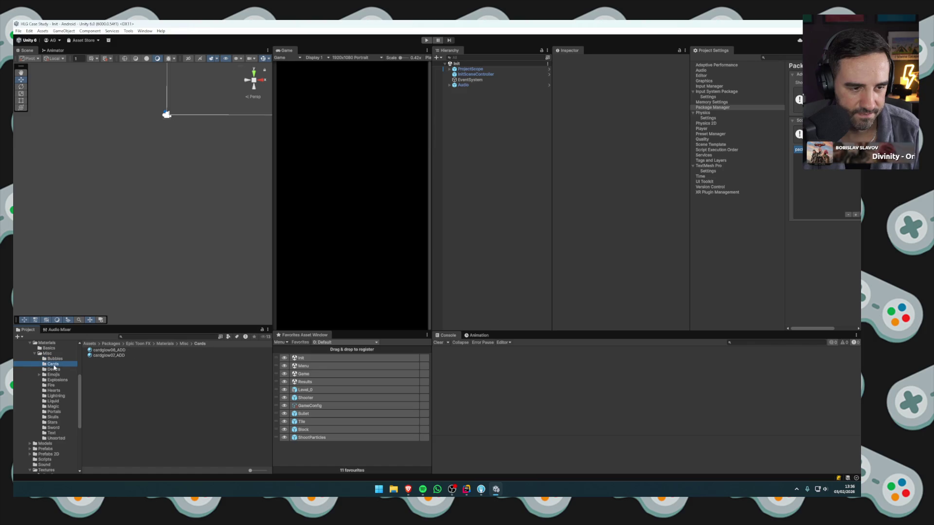
scroll(46, 365, up, 2)
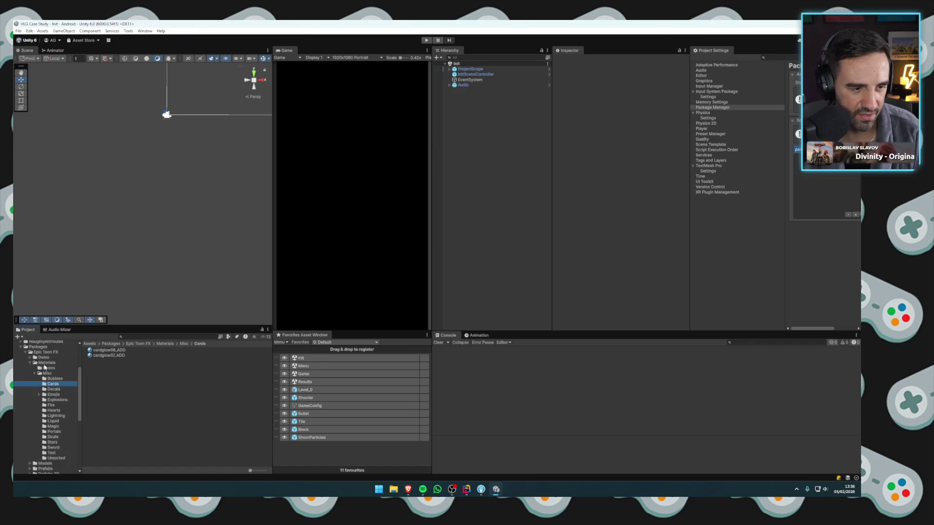
click(30, 363)
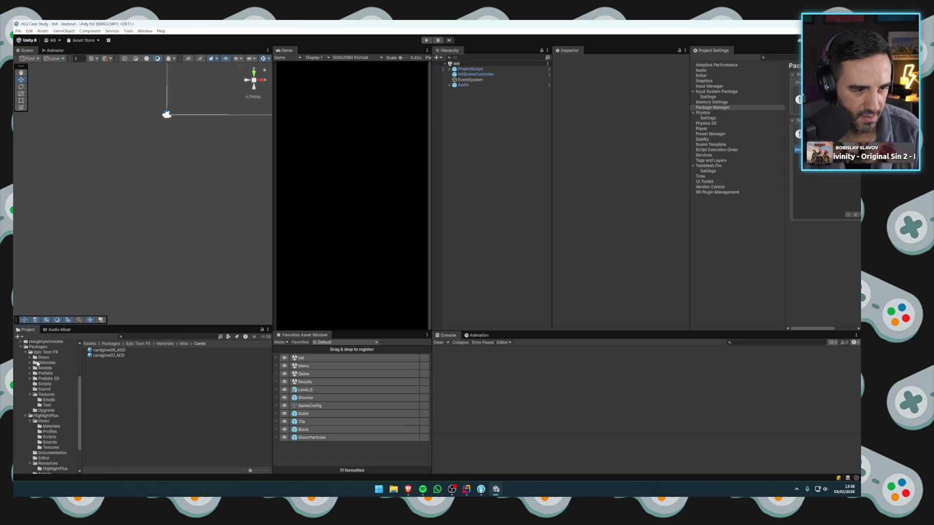
Show the Epic Toon FX textures as large thumbnails and select splat02_animated_3x3.
click(46, 395)
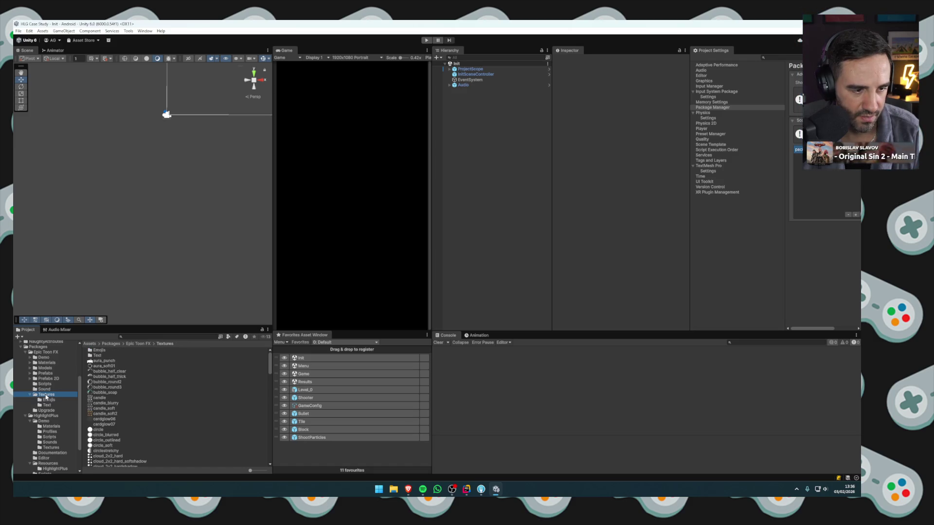
drag(250, 470, 265, 471)
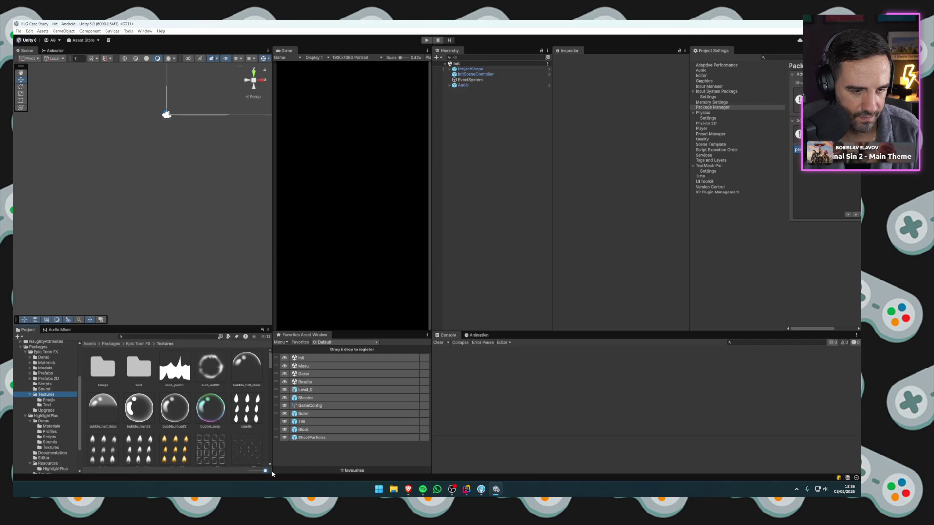
scroll(269, 370, down, 3)
drag(269, 370, 262, 448)
click(174, 416)
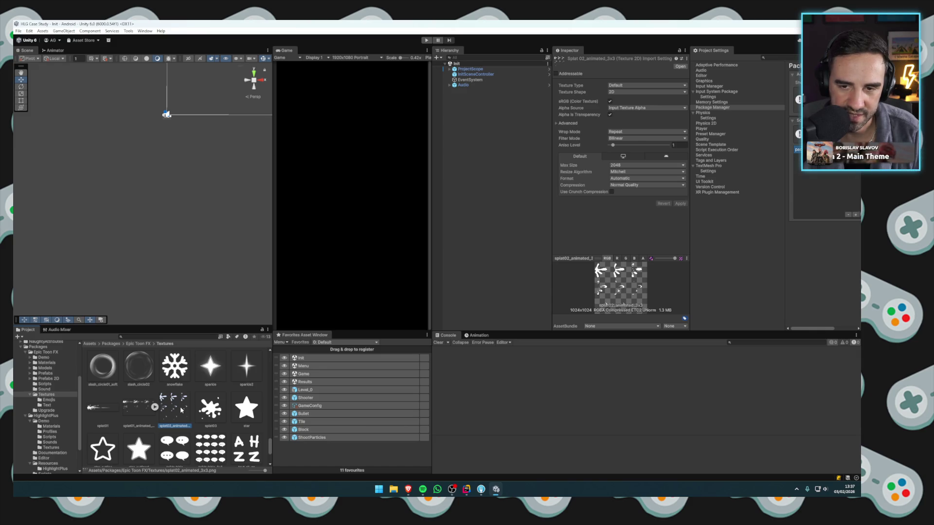
Compare splat01 with splat02, then collapse Packages and expand Modules down to Shooters.
click(136, 411)
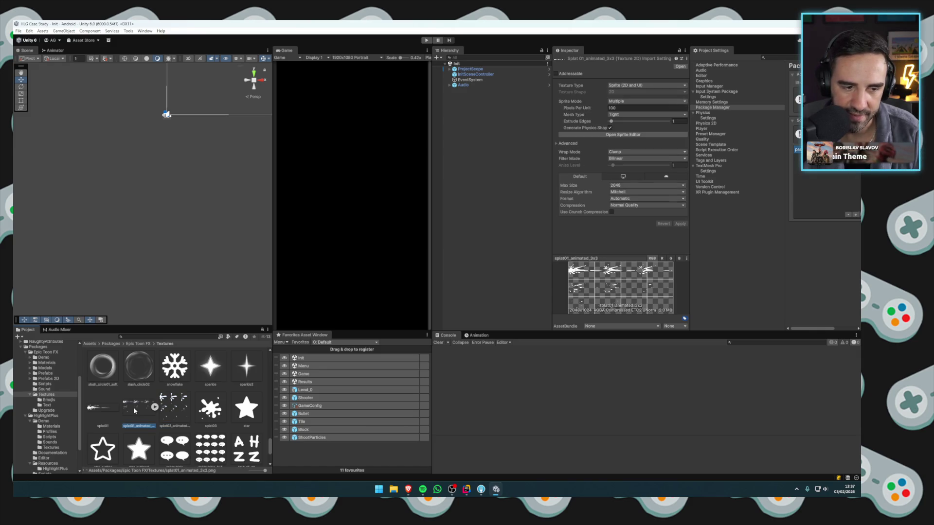
click(168, 411)
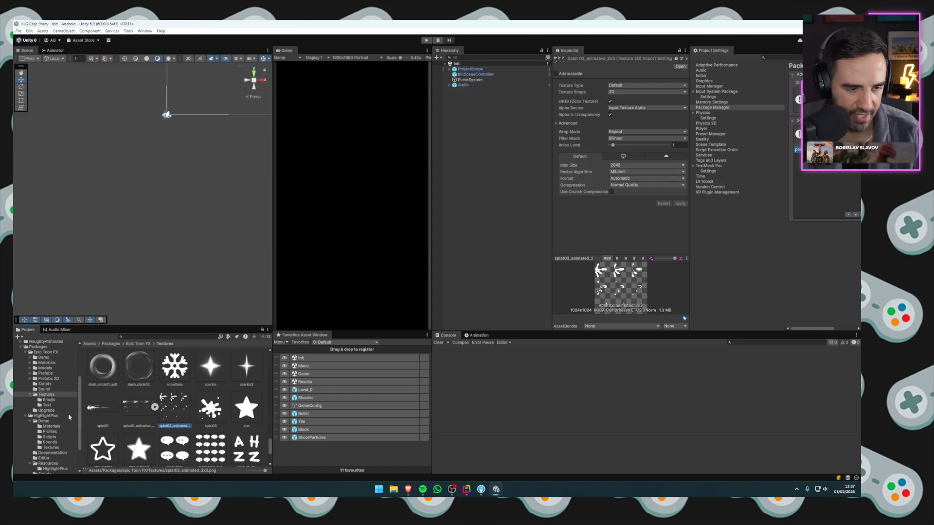
scroll(60, 418, up, 4)
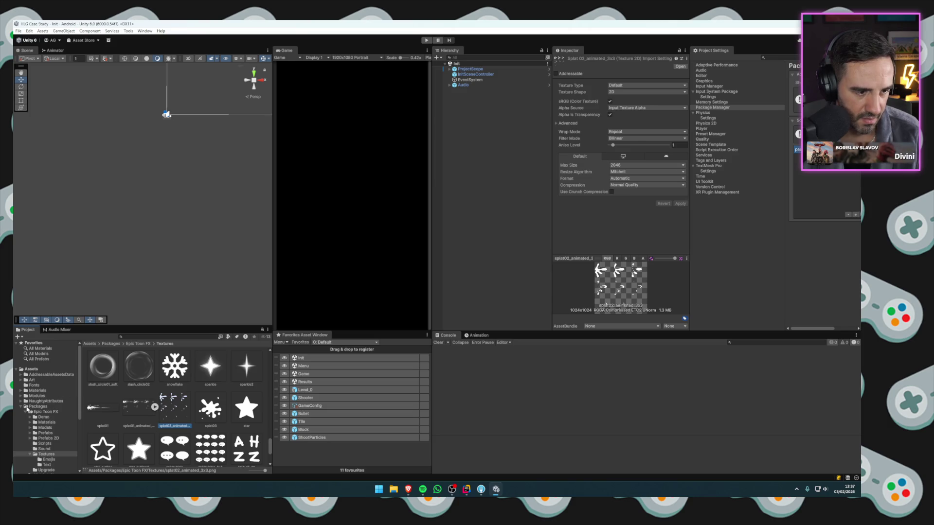
click(21, 407)
click(20, 397)
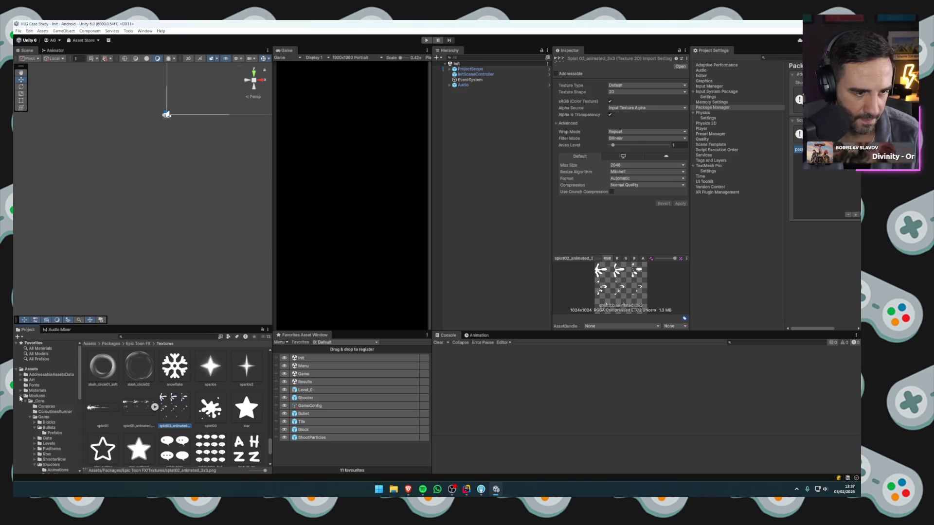
scroll(58, 418, down, 3)
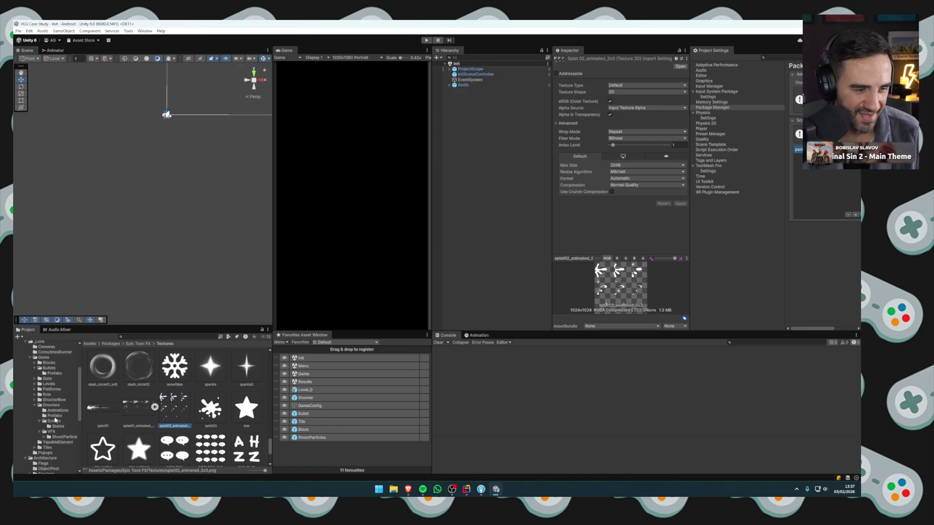
Go to the ShootParticles Materials folder and select the splat02 animated texture.
click(58, 436)
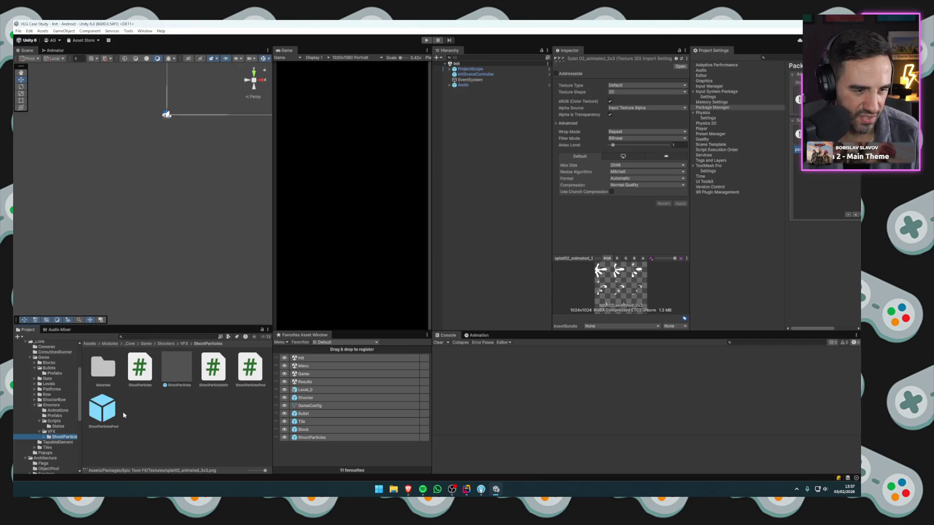
double_click(102, 366)
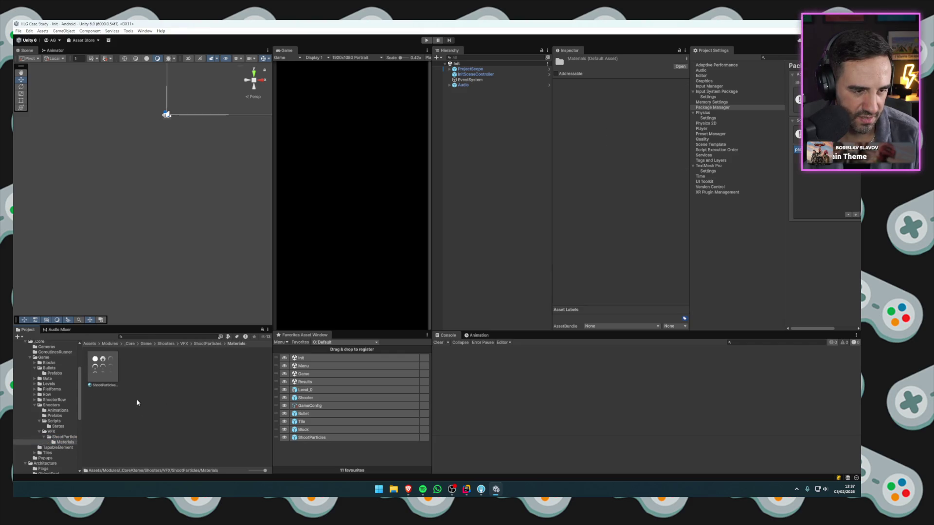
click(64, 437)
click(61, 443)
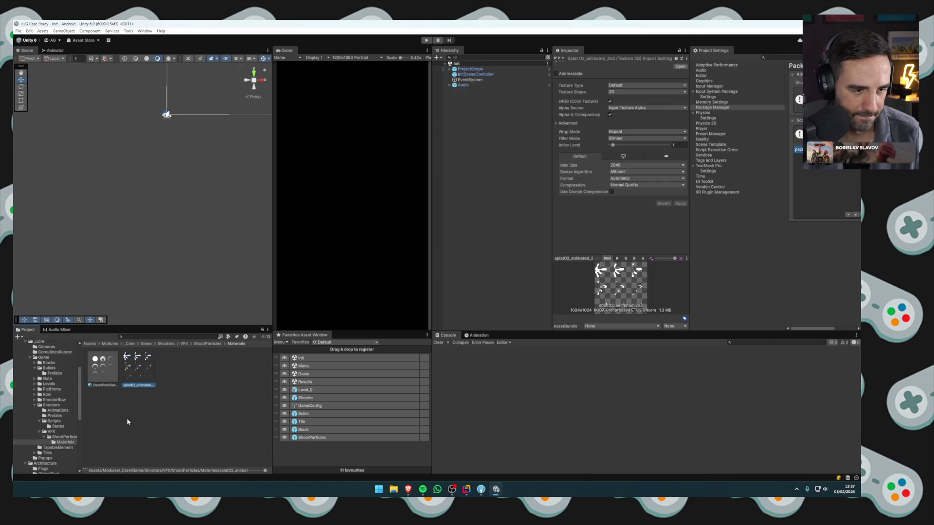
click(108, 369)
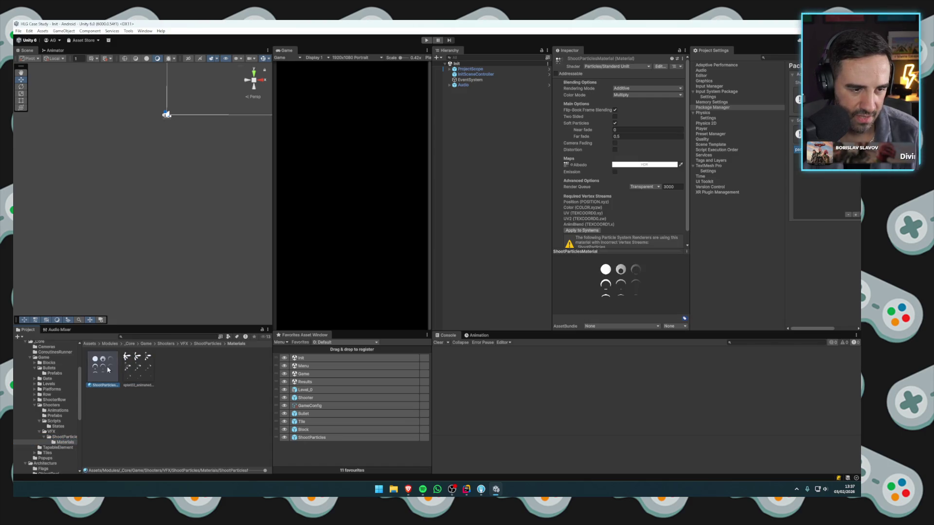
click(149, 370)
Make splat02 a Sprite (2D and UI) in Multiple mode, apply, and open the Sprite Editor.
click(620, 108)
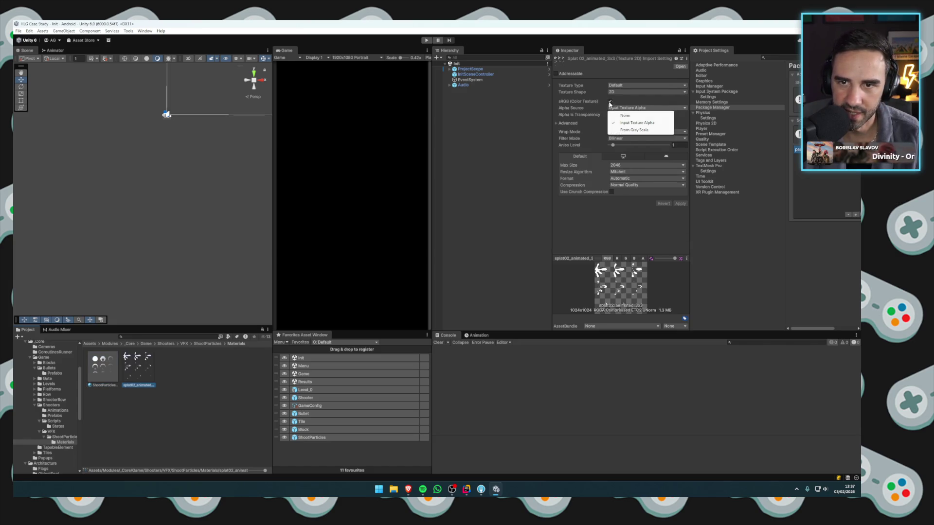
click(627, 85)
click(625, 115)
click(624, 104)
click(614, 115)
click(642, 134)
click(488, 265)
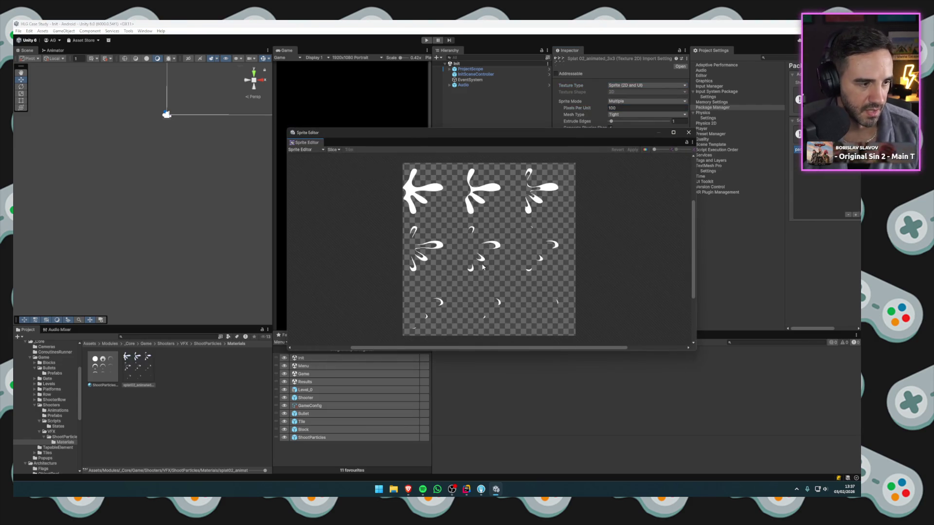
Slice splat02 by cell count into 3 columns and 3 rows, apply, and close the Sprite Editor.
click(332, 149)
click(389, 158)
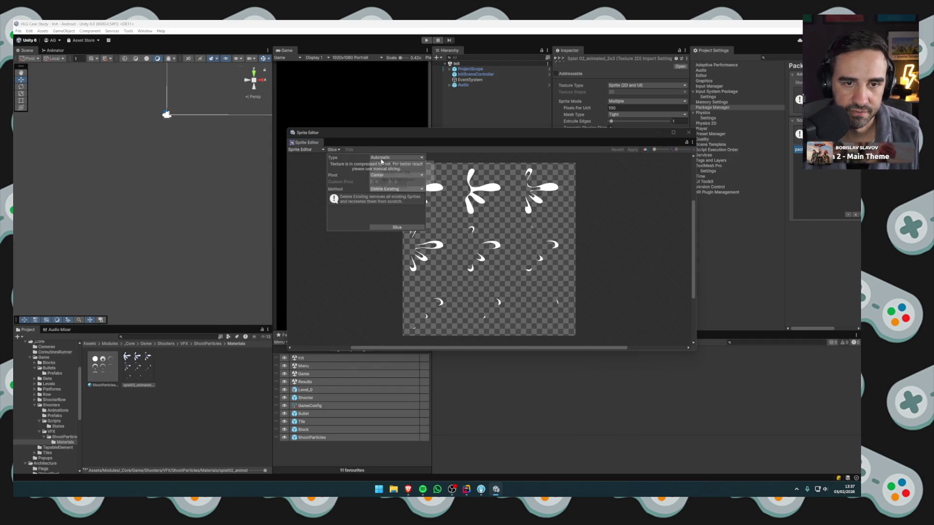
click(394, 173)
click(389, 158)
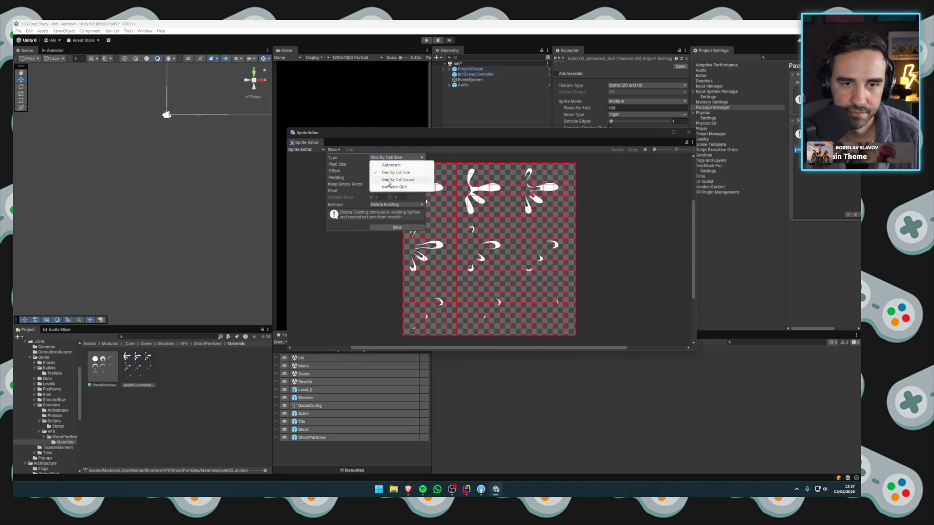
click(391, 179)
click(373, 164)
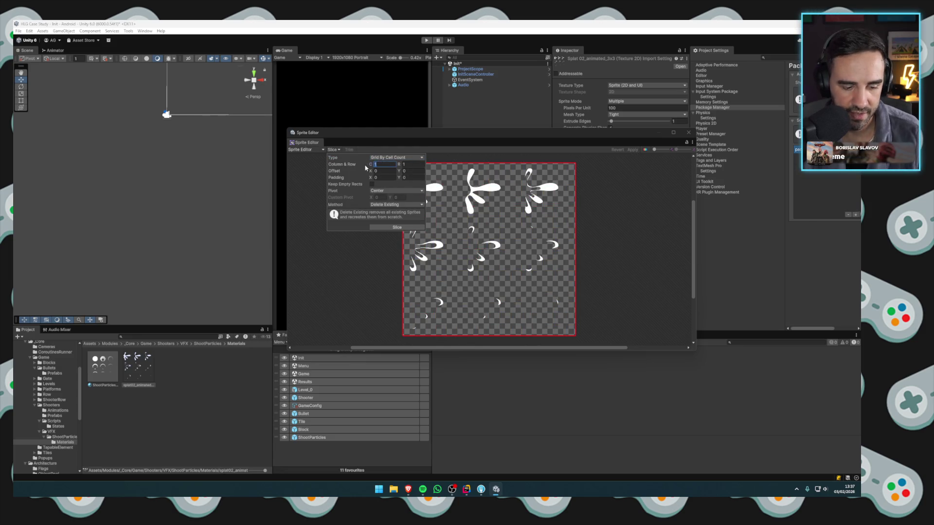
text(3)
key(Tab)
text(3)
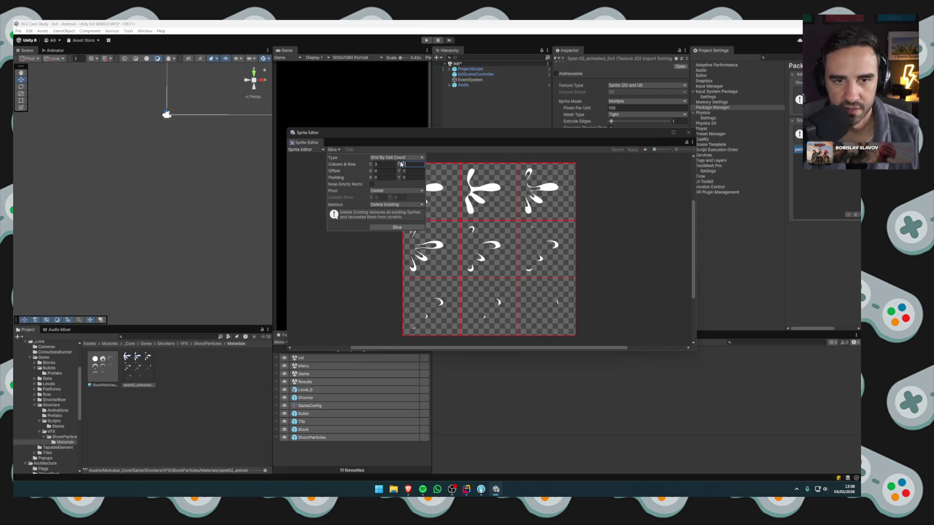
click(396, 227)
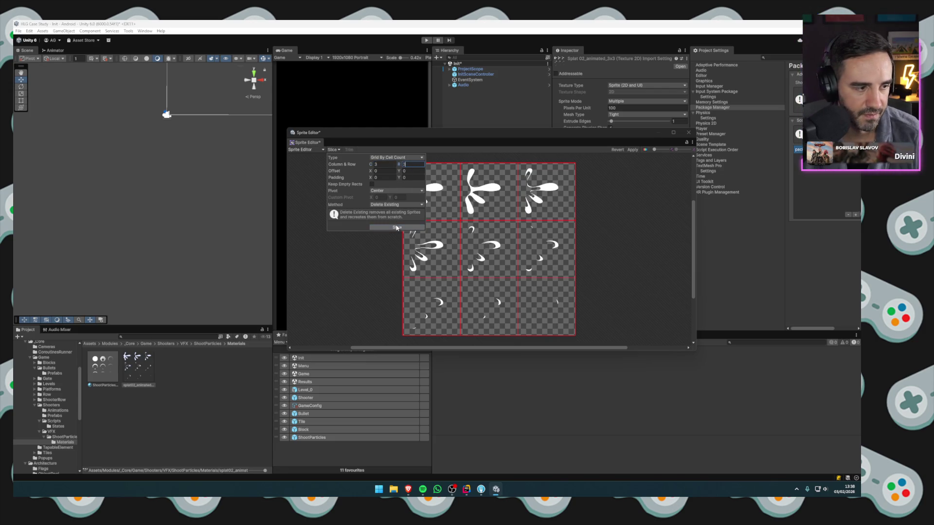
click(633, 150)
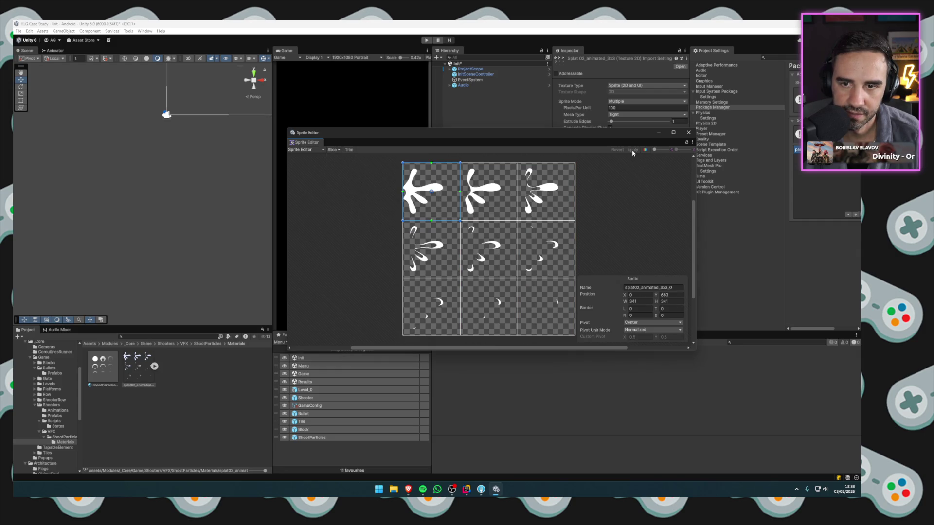
click(689, 132)
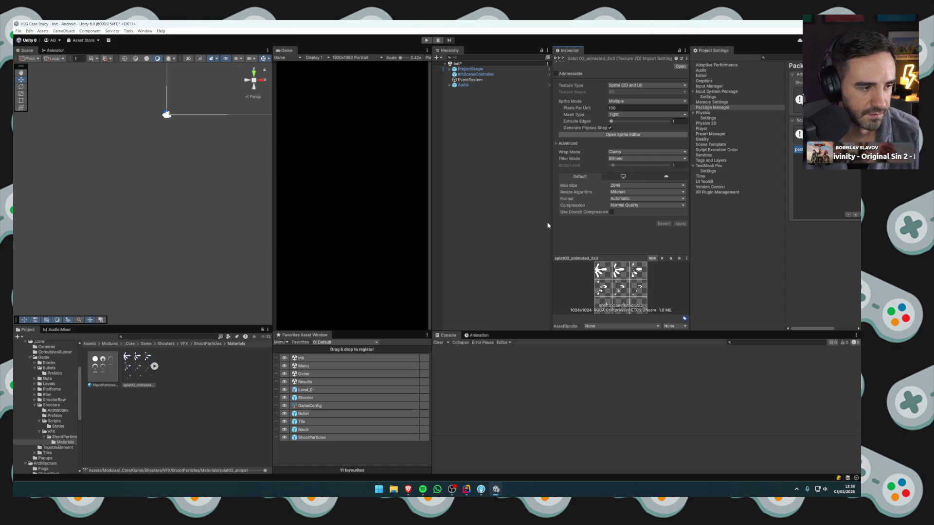
Assign splat02_animated_3x3 as ShootParticlesMaterial's Albedo texture, then select the ShootParticles favourite.
click(846, 482)
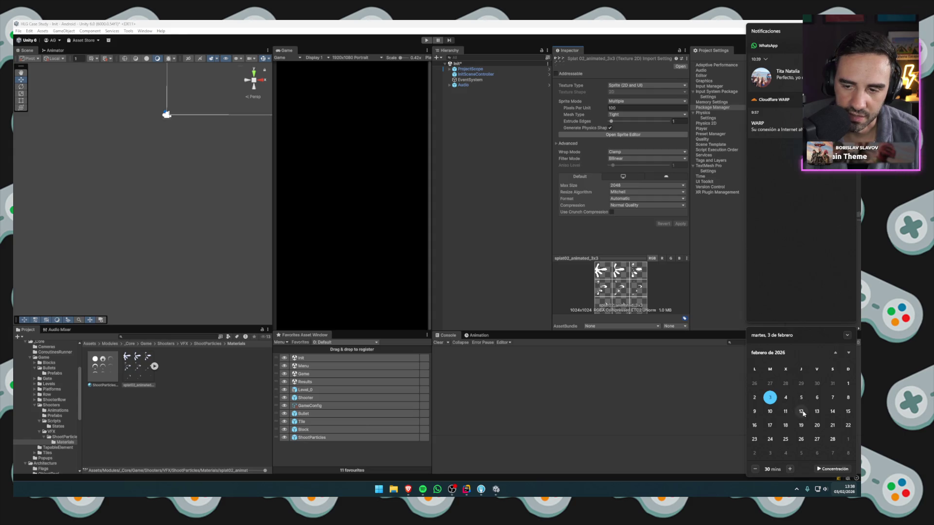
click(521, 286)
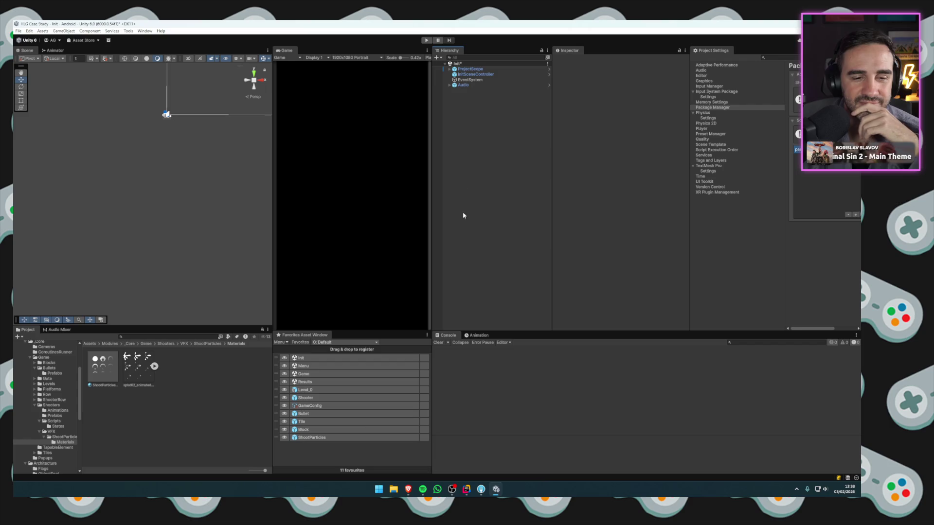
click(103, 370)
mouse_move(139, 364)
mouse_down()
mouse_move(516, 205)
mouse_move(565, 167)
mouse_up()
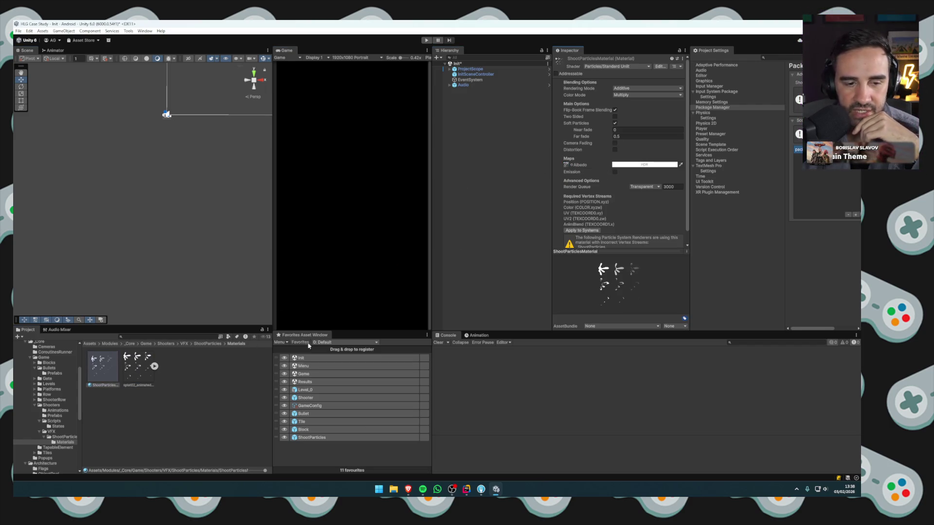
click(312, 438)
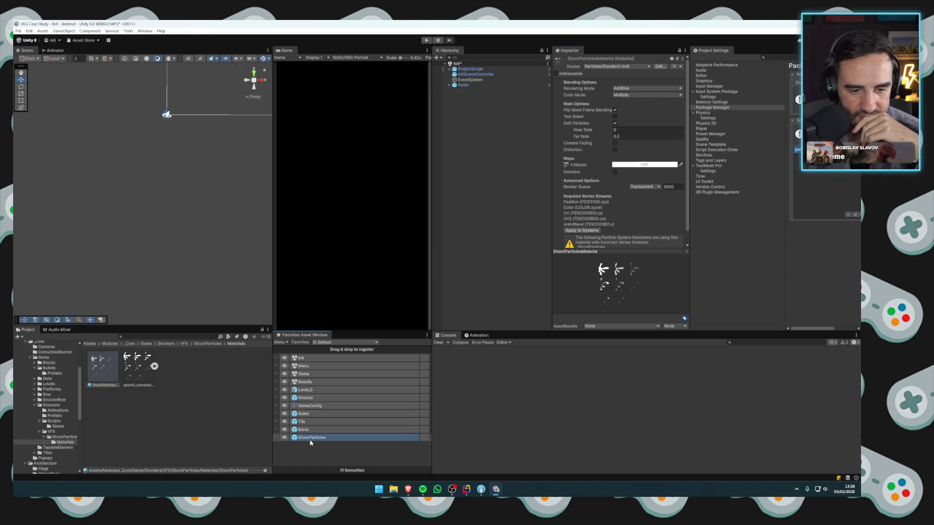
double_click(312, 438)
click(234, 269)
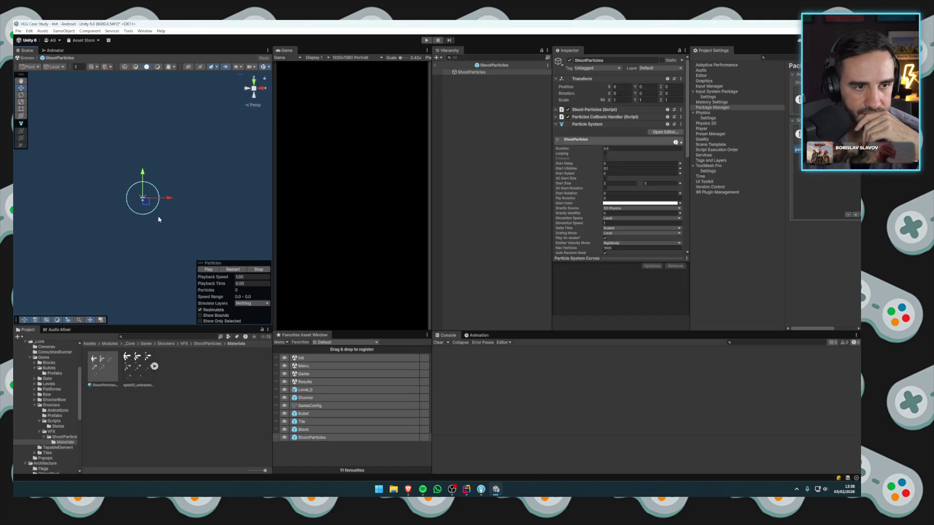
click(234, 269)
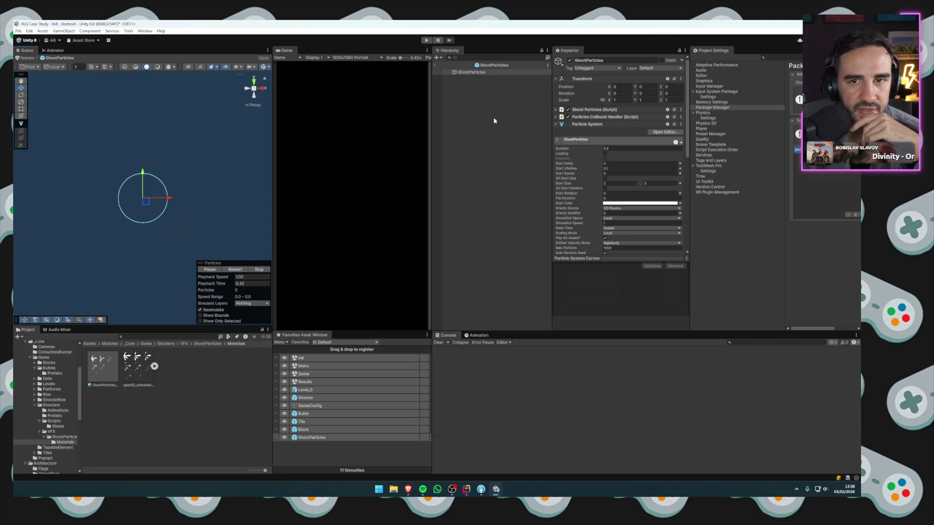
click(475, 73)
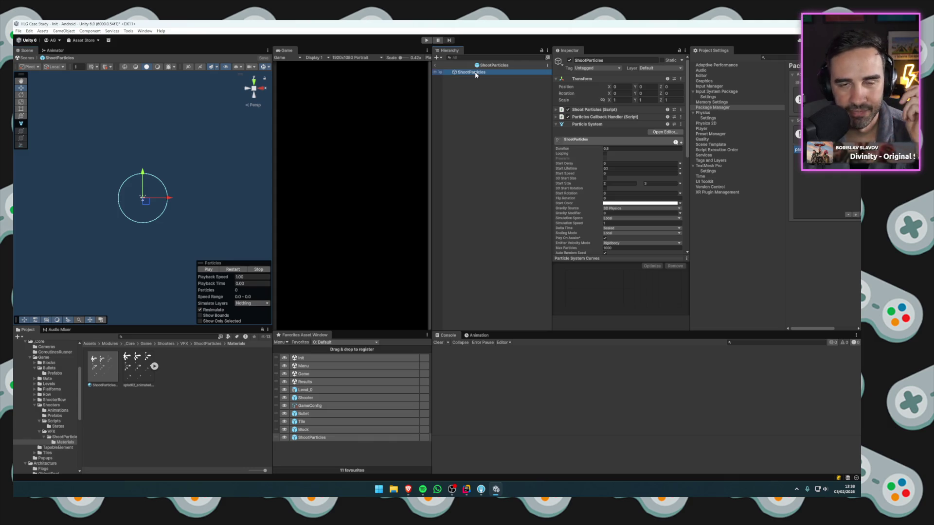
right_click(476, 75)
click(490, 193)
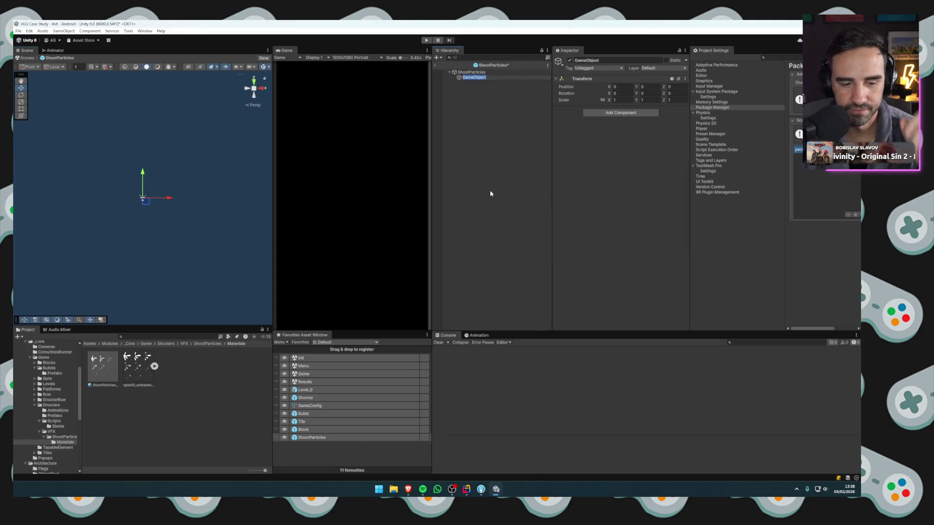
text(Particles)
key(Return)
click(479, 72)
click(579, 125)
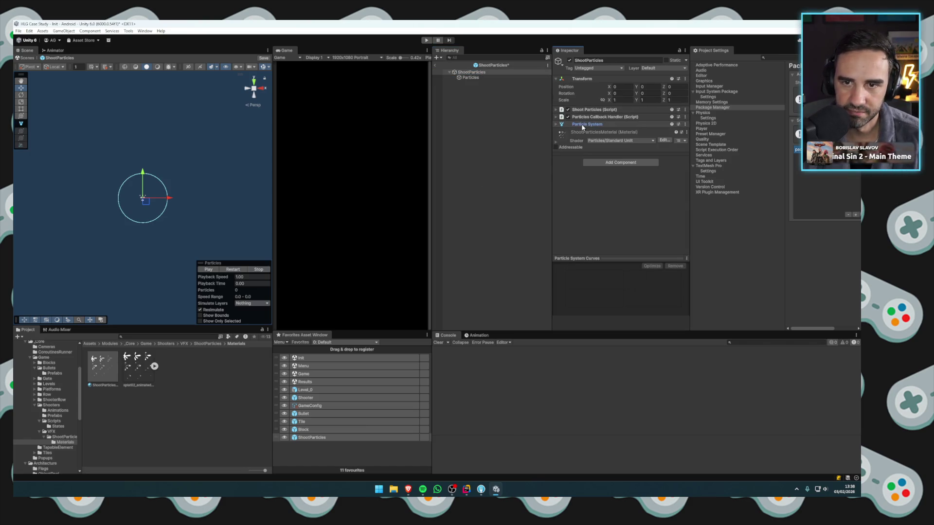
click(583, 110)
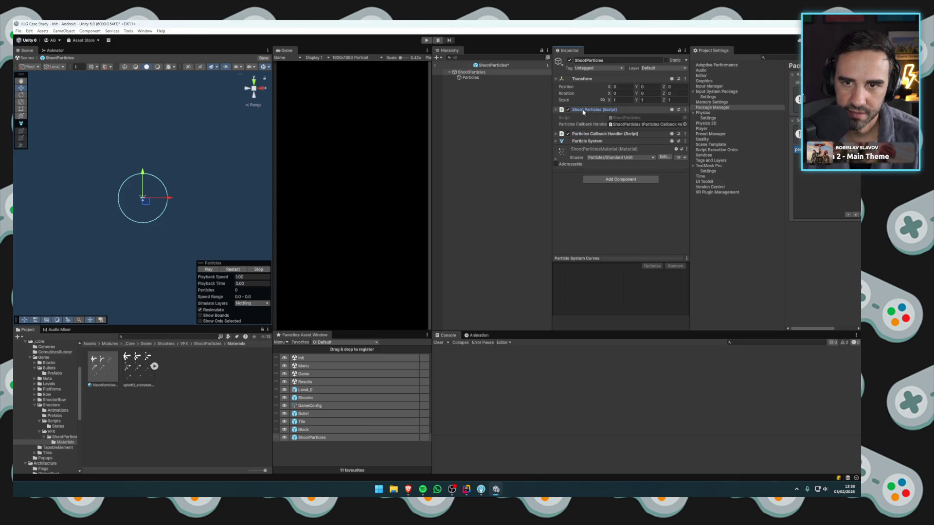
click(583, 110)
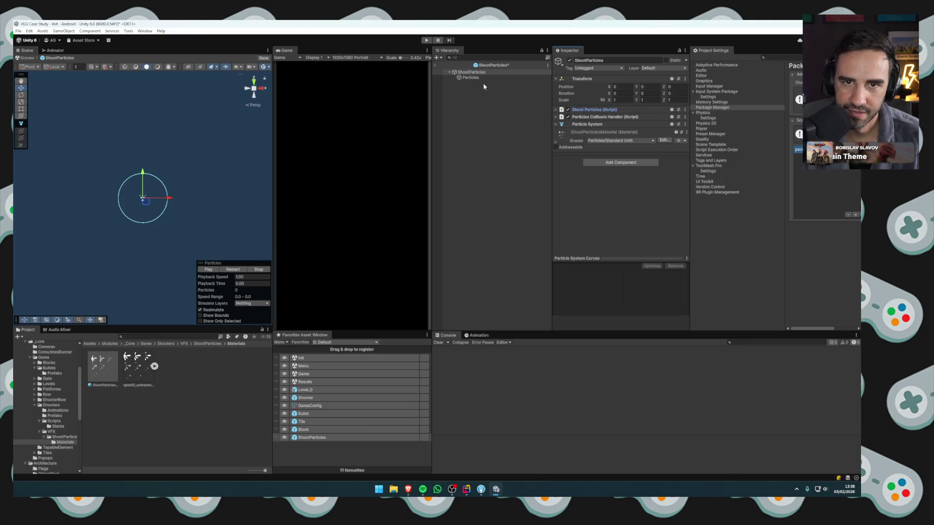
click(476, 78)
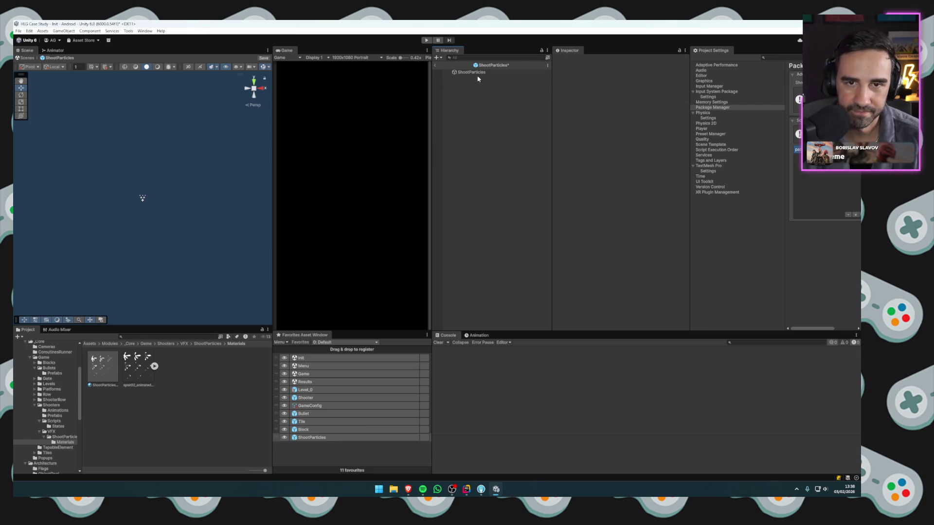
key(Delete)
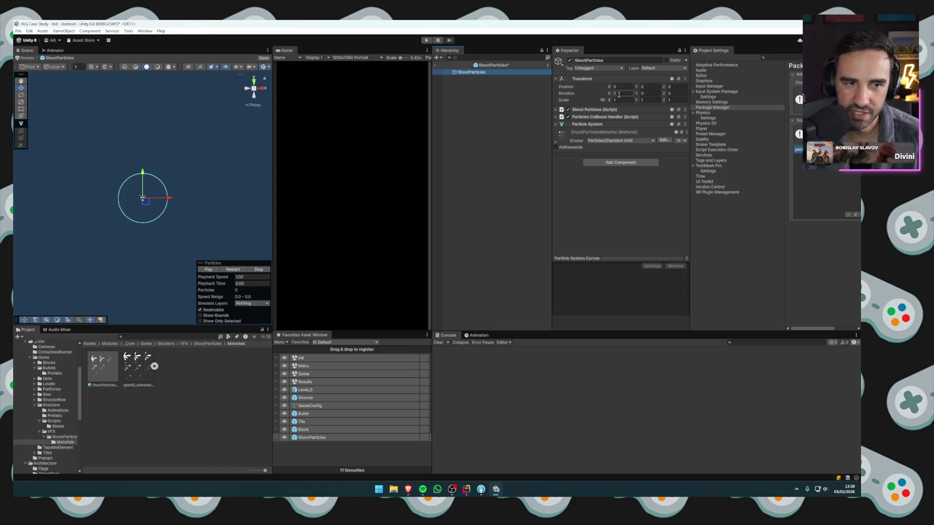
mouse_move(664, 93)
mouse_down()
mouse_move(743, 98)
mouse_move(722, 96)
mouse_up()
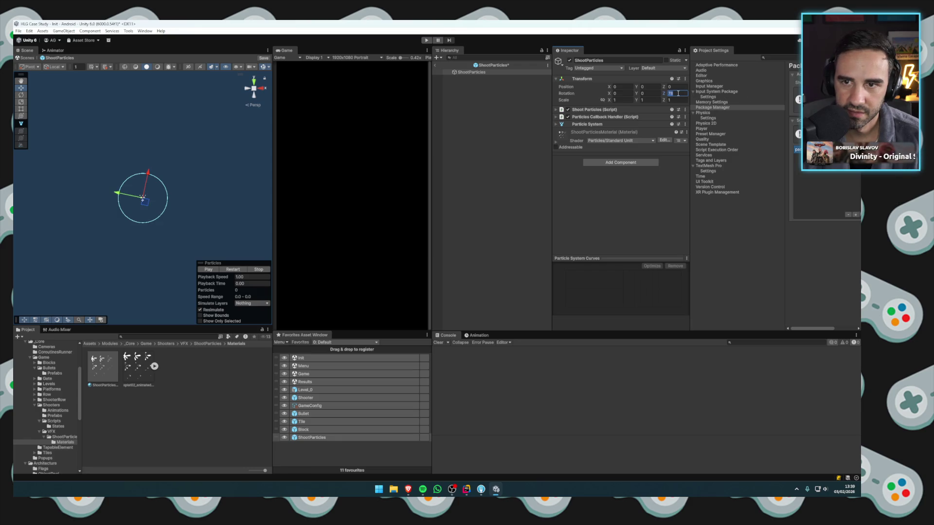
text(90)
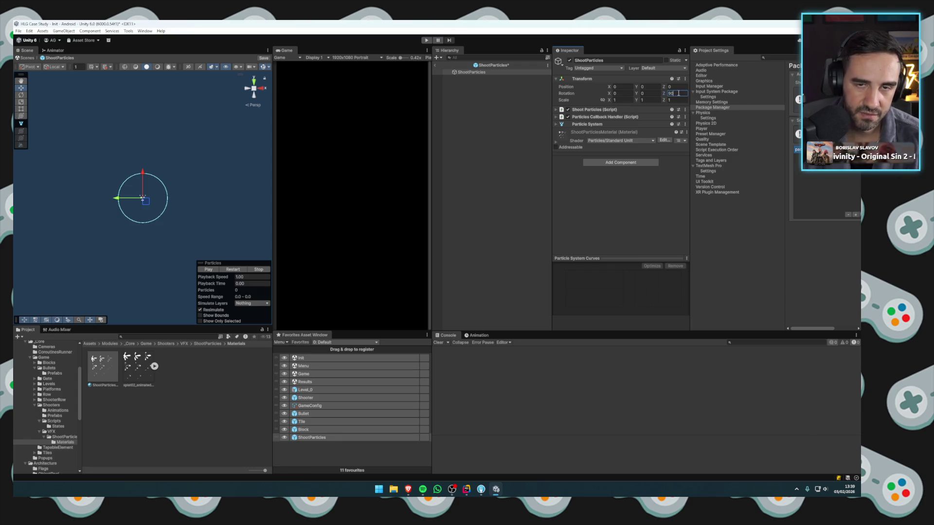
click(228, 272)
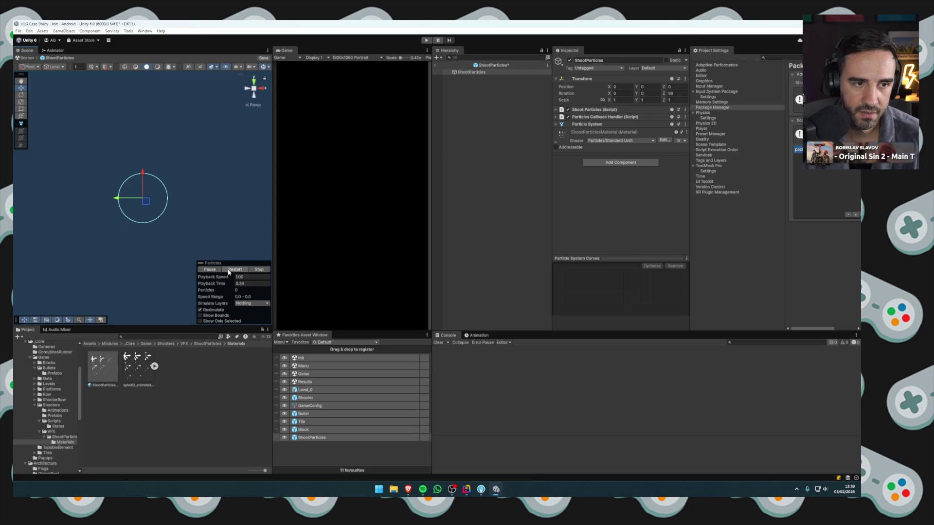
click(671, 94)
text(0)
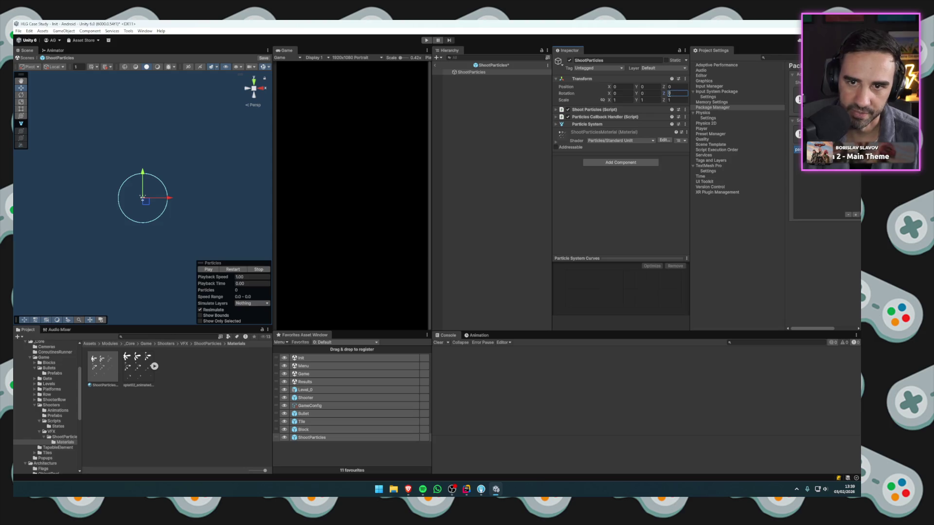
key(Return)
click(587, 124)
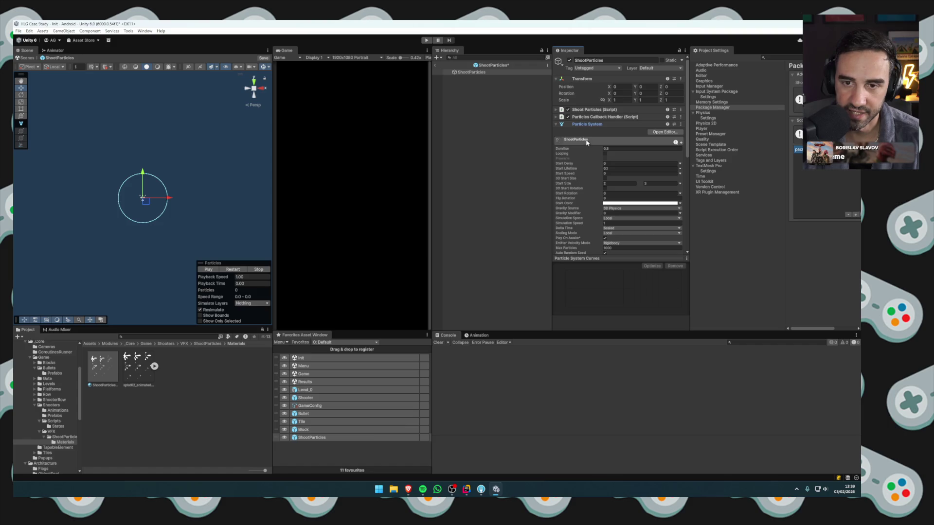
Preview the ShootParticles effect and set its Start Speed to 0.55.
click(587, 142)
scroll(575, 197, down, 3)
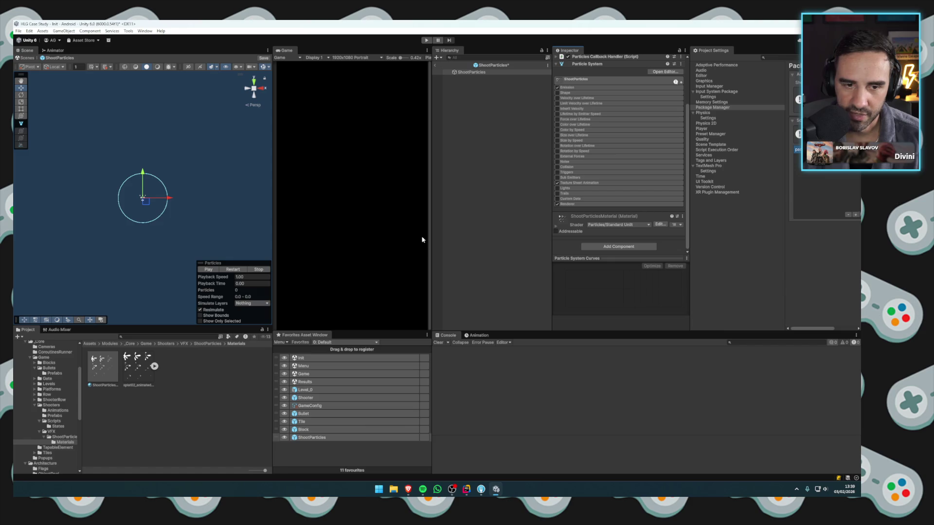
click(236, 270)
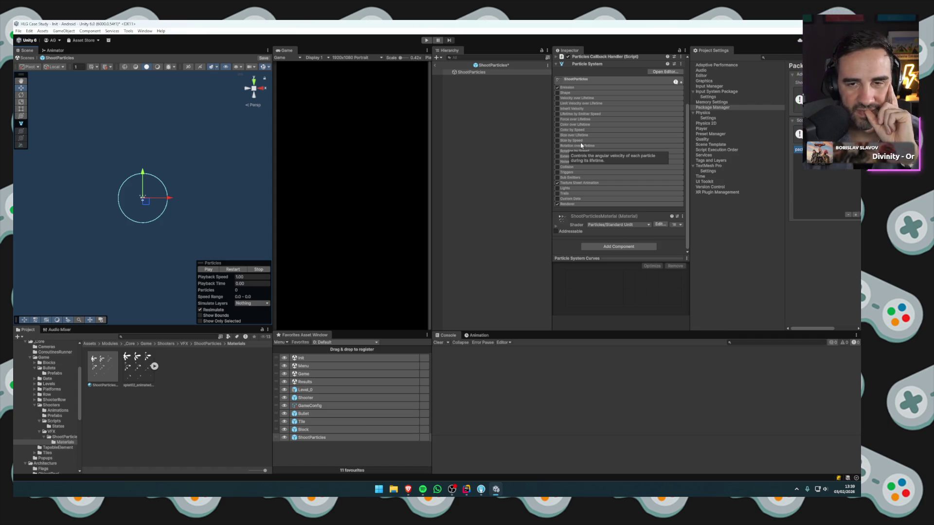
click(576, 82)
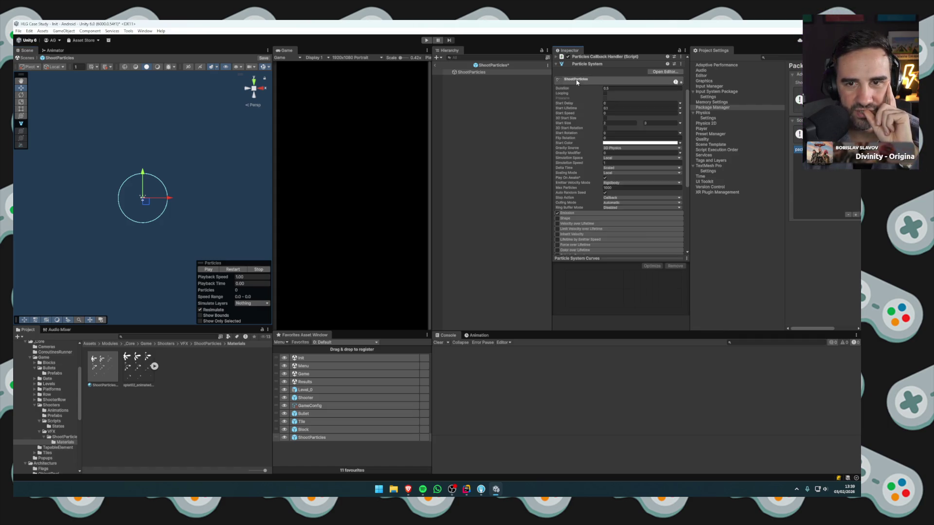
click(617, 113)
text(0.55)
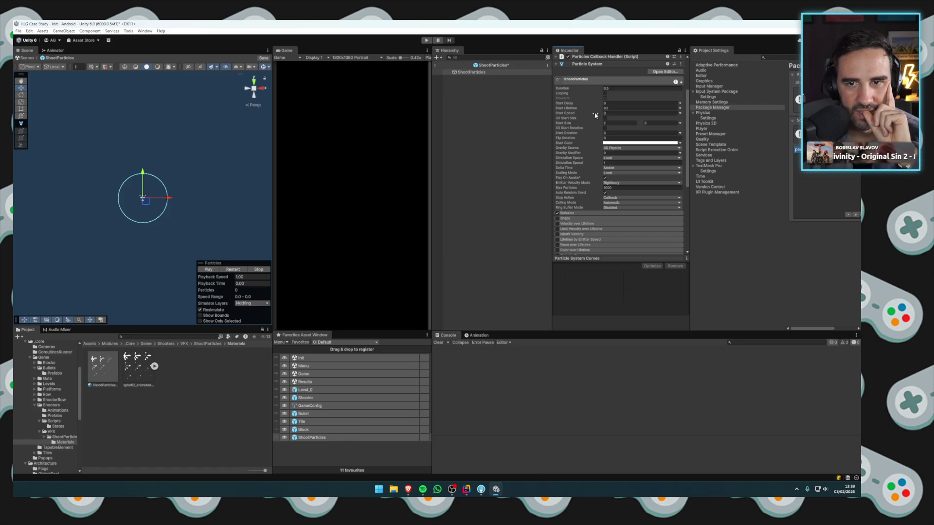
click(240, 267)
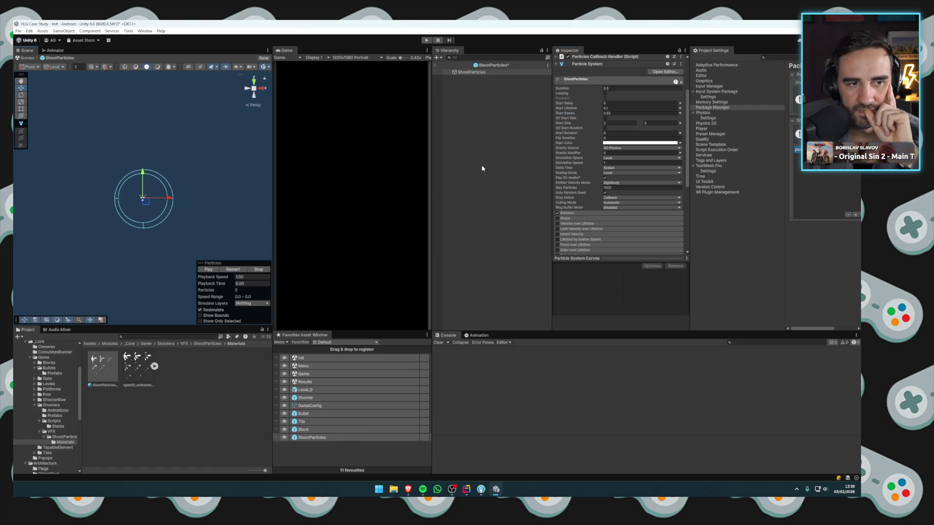
Raise Start Speed to 0.65, replay the preview, and enable Velocity over Lifetime.
click(565, 80)
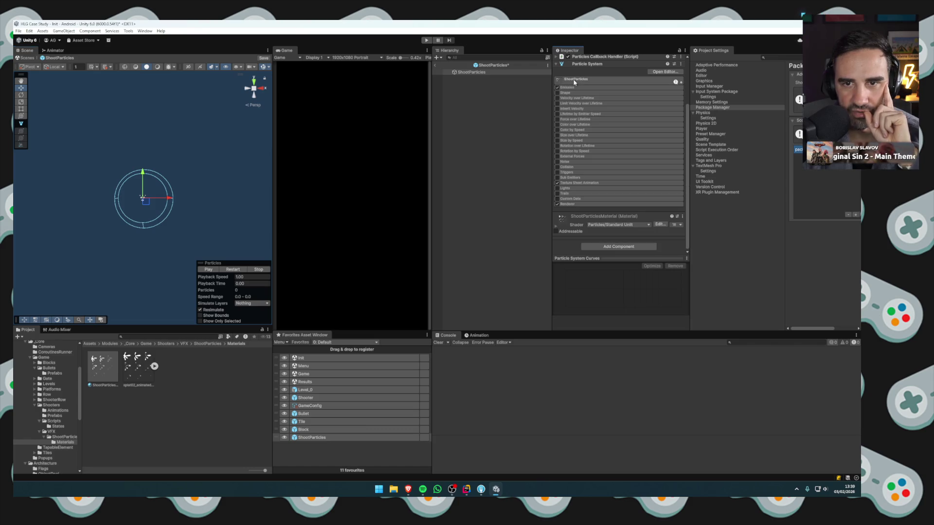
click(565, 79)
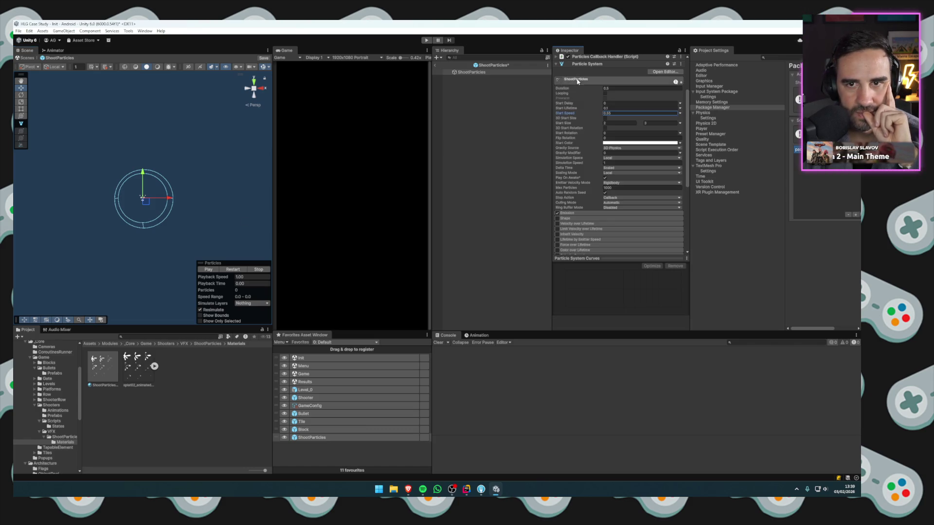
mouse_move(578, 115)
mouse_down()
mouse_move(624, 113)
mouse_move(608, 112)
mouse_up()
click(566, 79)
click(565, 93)
click(565, 93)
click(215, 267)
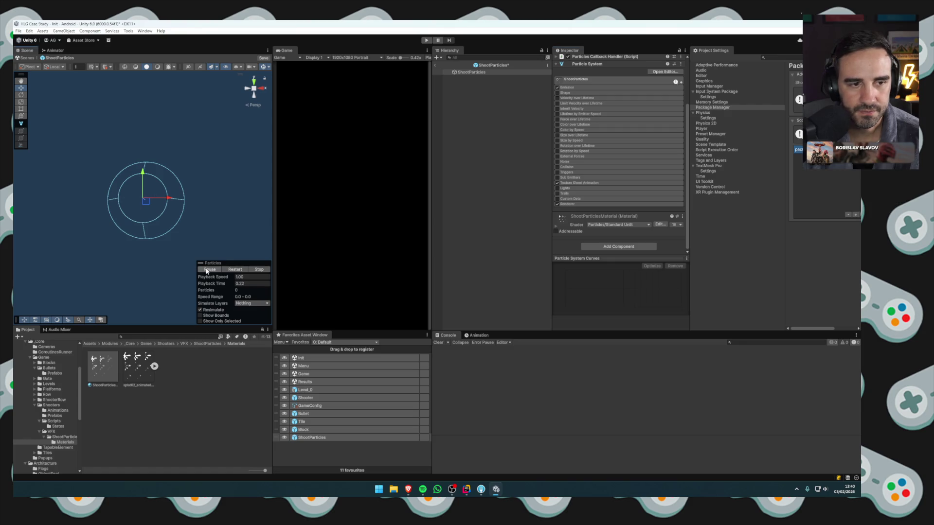
click(576, 80)
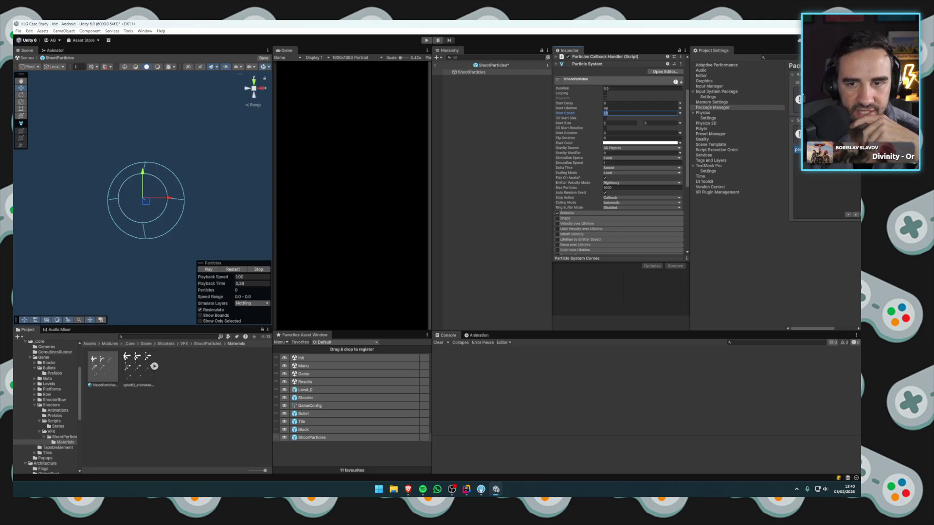
click(577, 79)
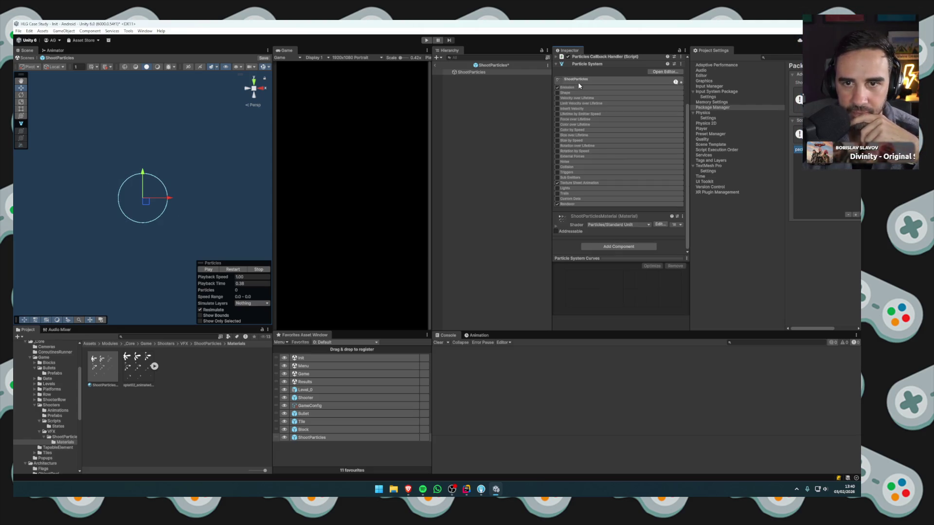
click(557, 98)
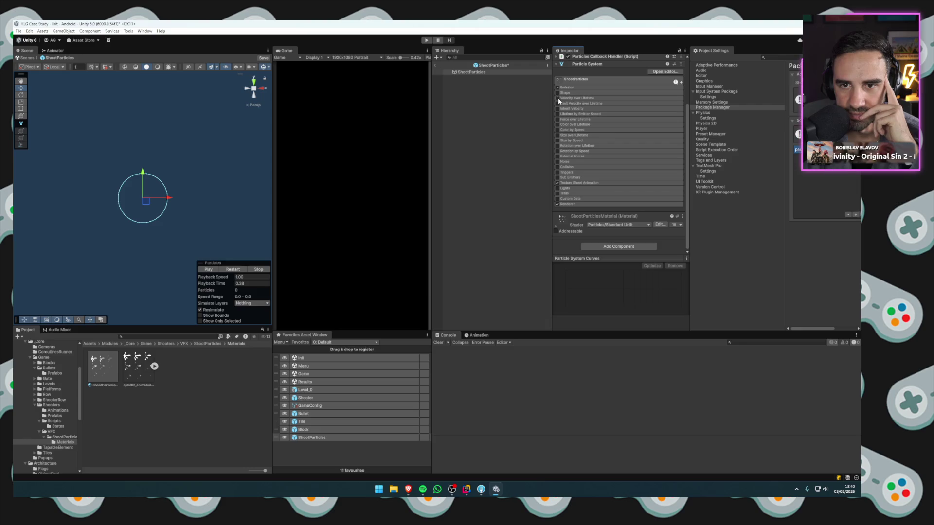
click(573, 98)
Try Linear Y velocities of 1 and 10 in Local space, restarting the preview.
click(614, 104)
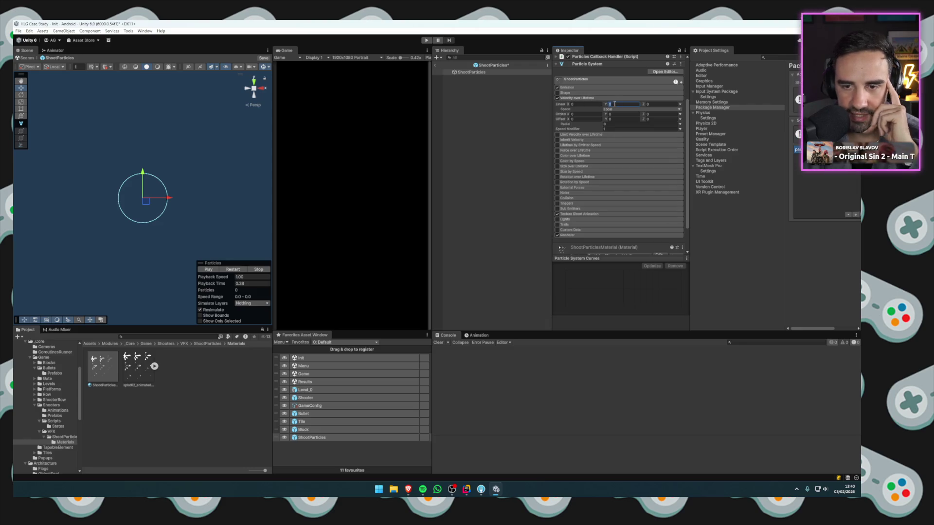
key(Return)
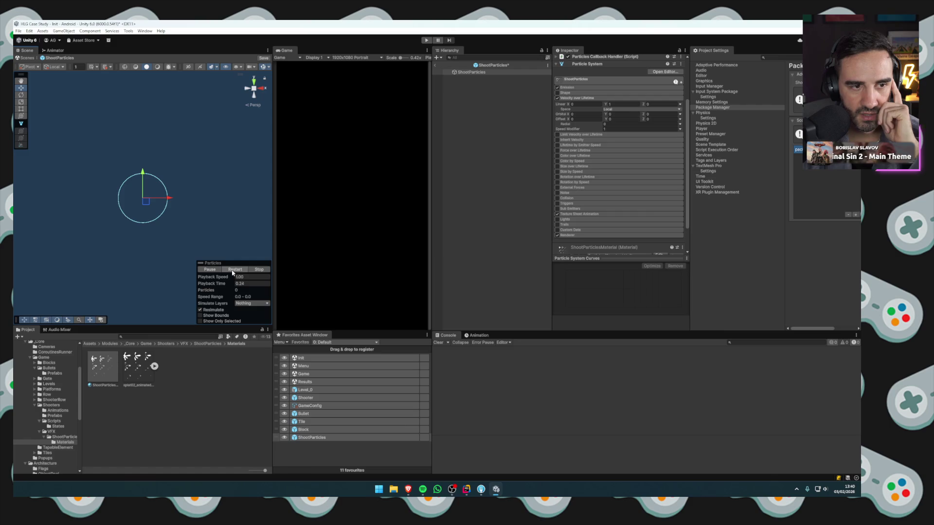
click(616, 104)
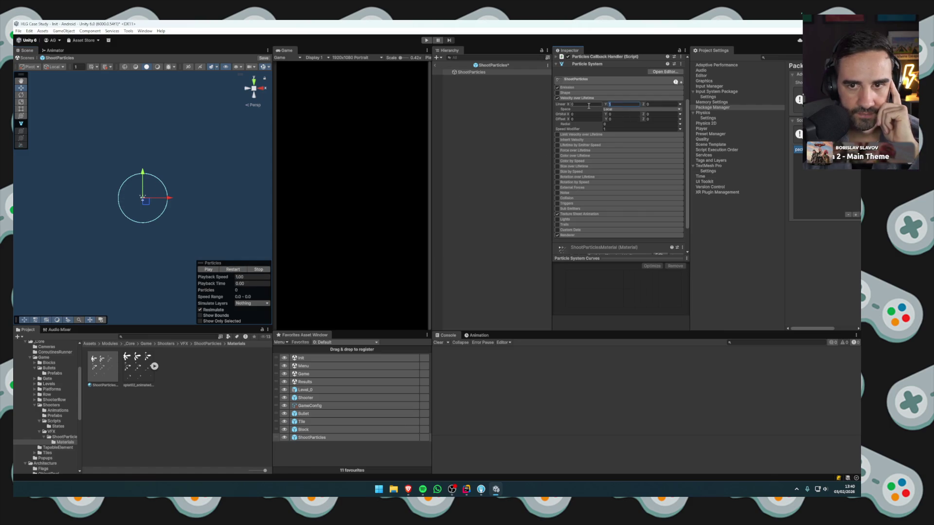
key(Return)
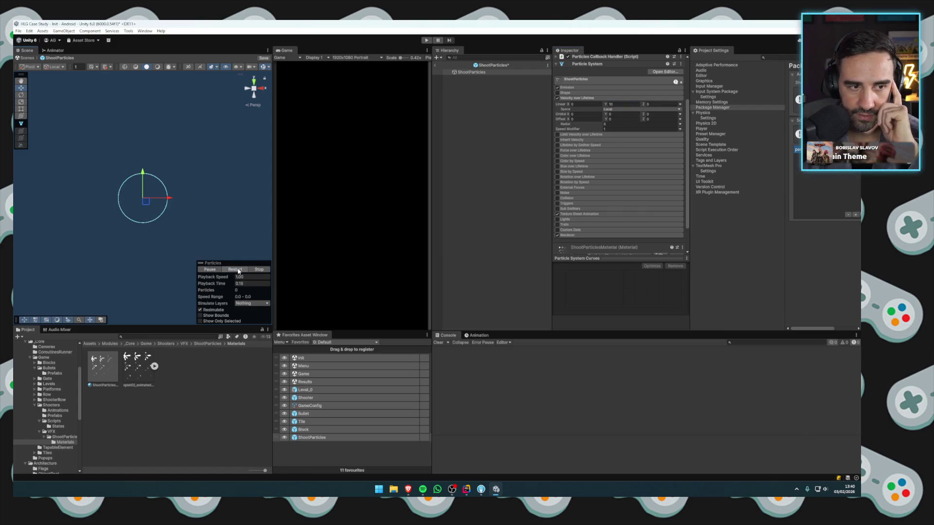
click(235, 269)
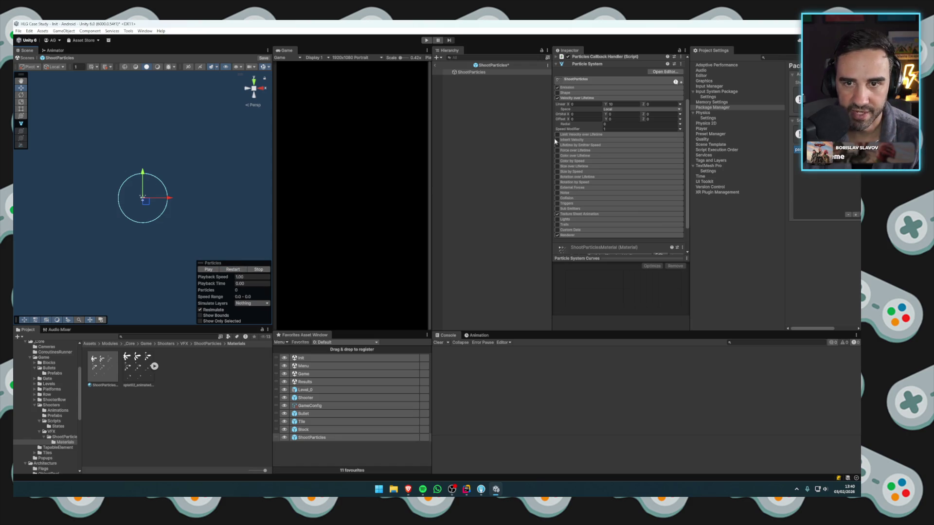
click(617, 109)
click(614, 113)
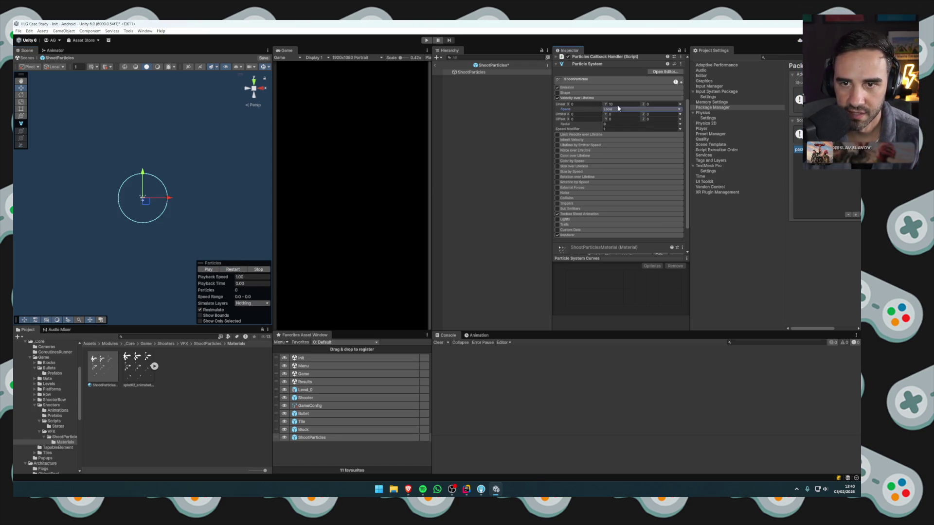
click(618, 104)
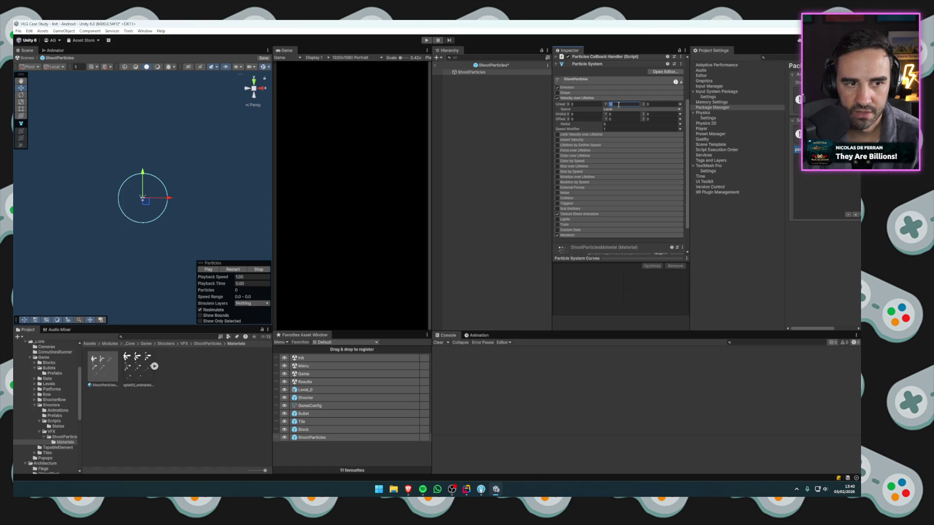
Turn on Looping and adjust, then clear, the Start Rotation value.
click(582, 98)
click(578, 80)
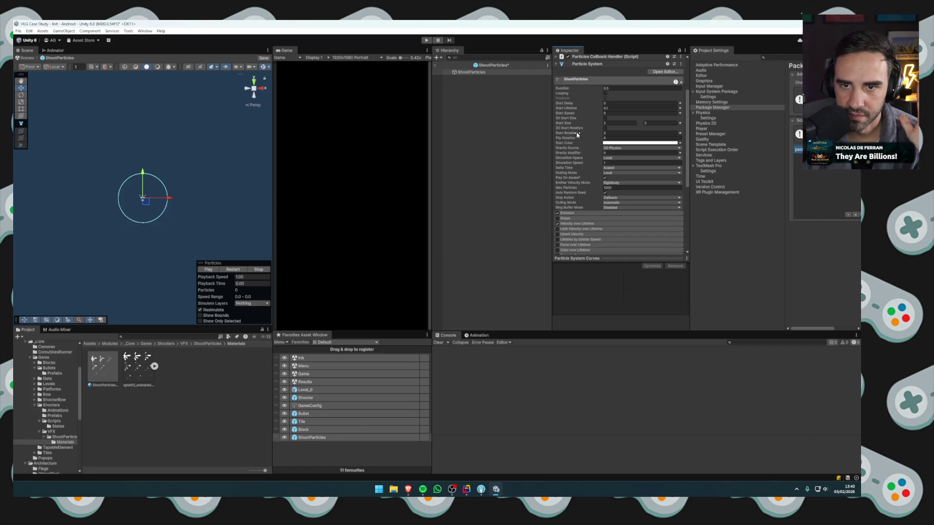
click(605, 93)
click(208, 270)
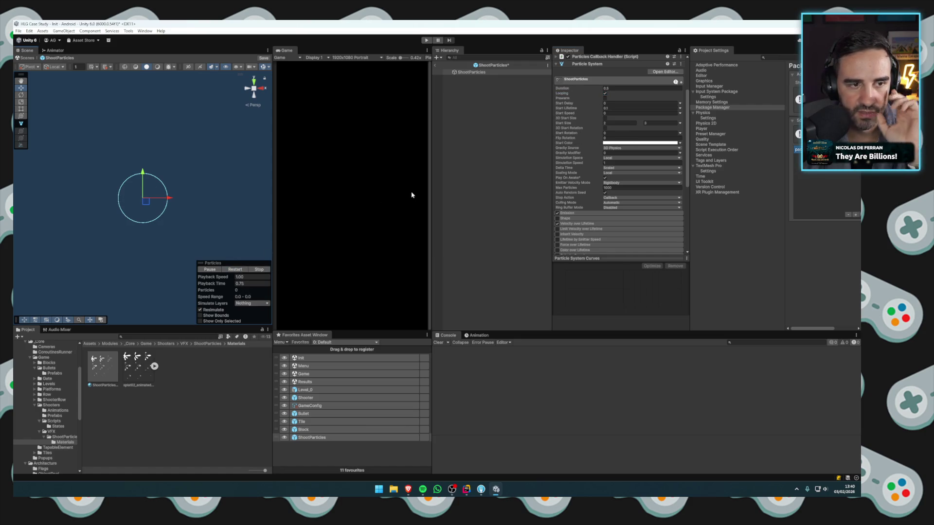
drag(581, 133, 562, 133)
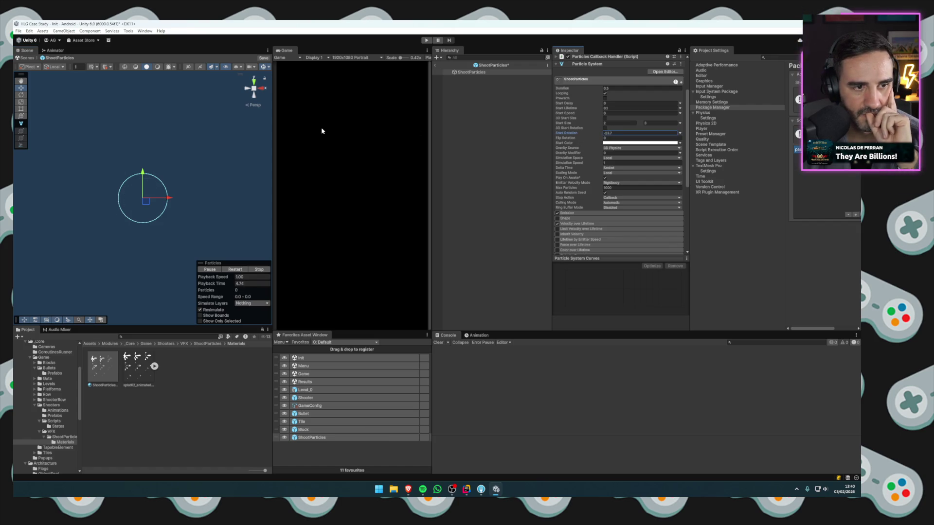
click(610, 133)
key(BackSpace)
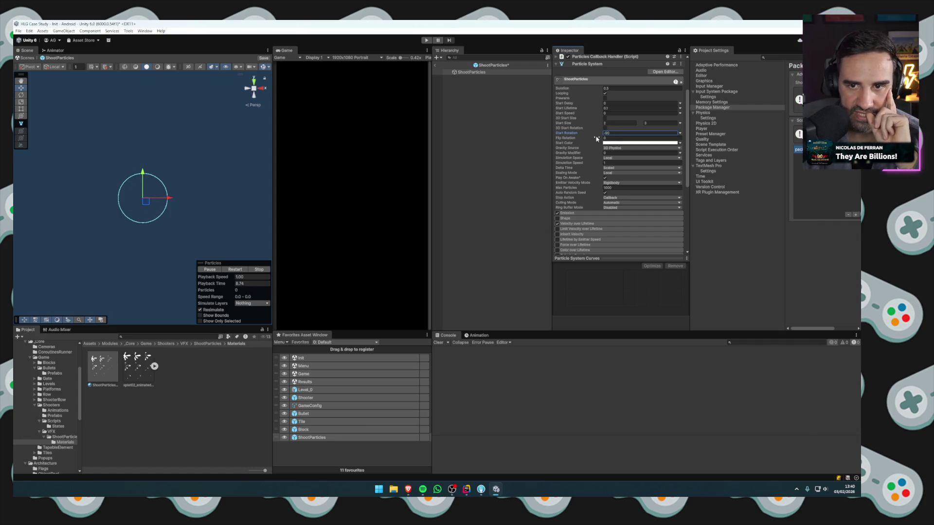
Set the Velocity over Lifetime Linear Y to 17 and show Texture Sheet Animation settings.
click(586, 79)
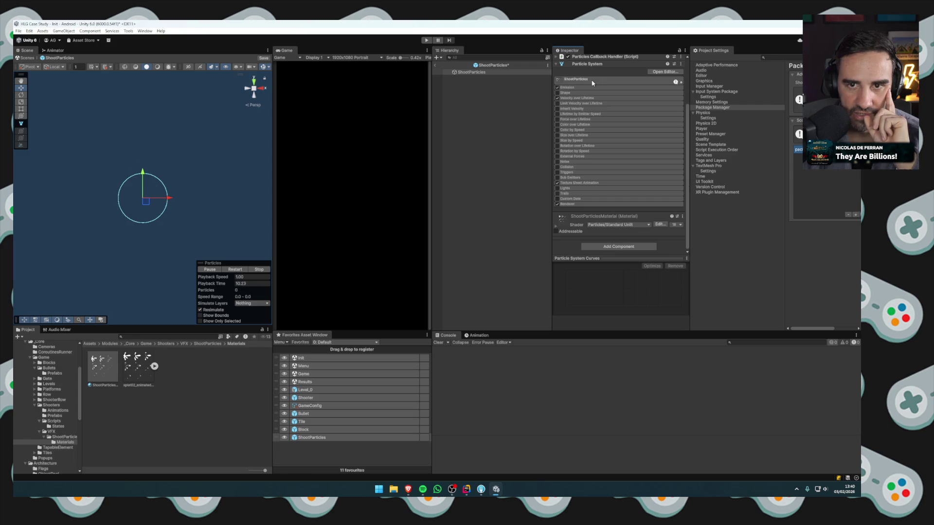
click(570, 97)
click(620, 105)
text(17)
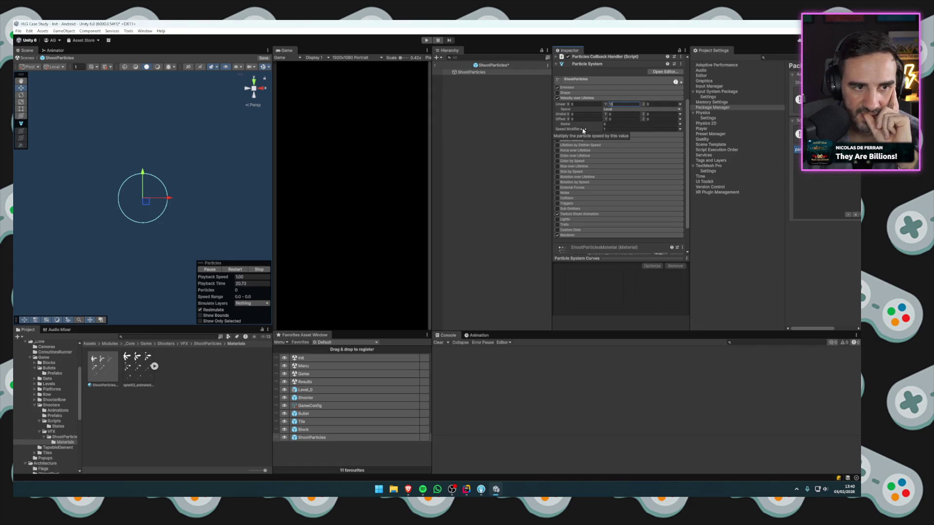
click(577, 98)
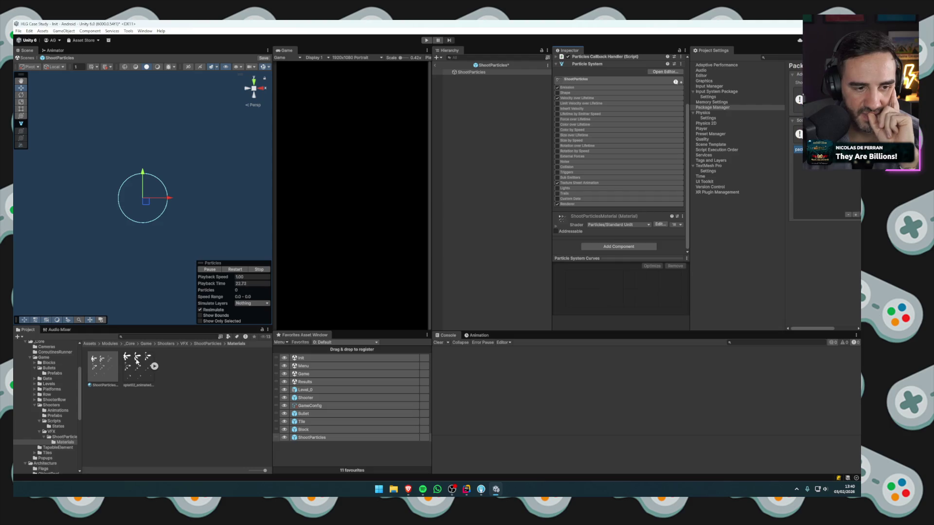
click(574, 182)
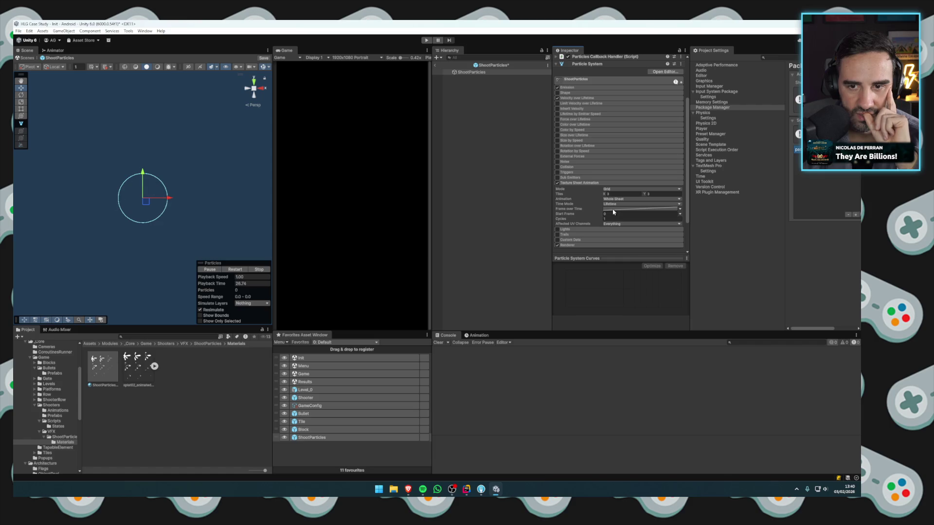
Shorten the ShootParticles Start Lifetime value in the main module.
click(591, 83)
click(610, 108)
text(1)
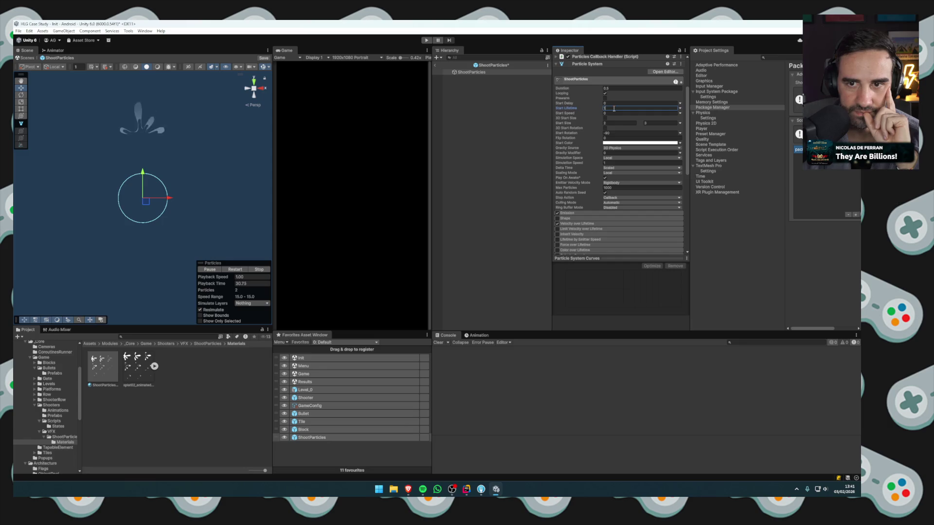
key(BackSpace)
text(0.25)
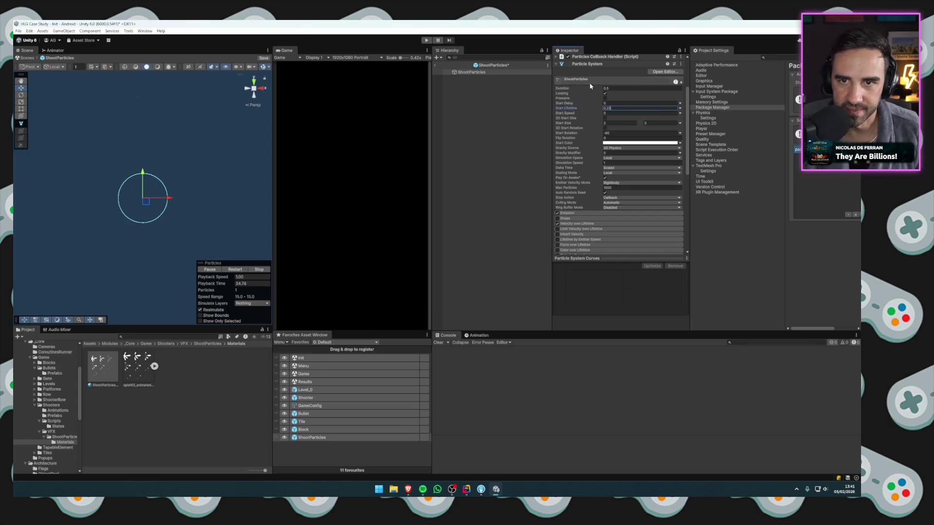
Change the Velocity over Lifetime Linear Y to 15.
scroll(590, 97, down, 5)
click(578, 97)
click(602, 105)
key(BackSpace)
text(15)
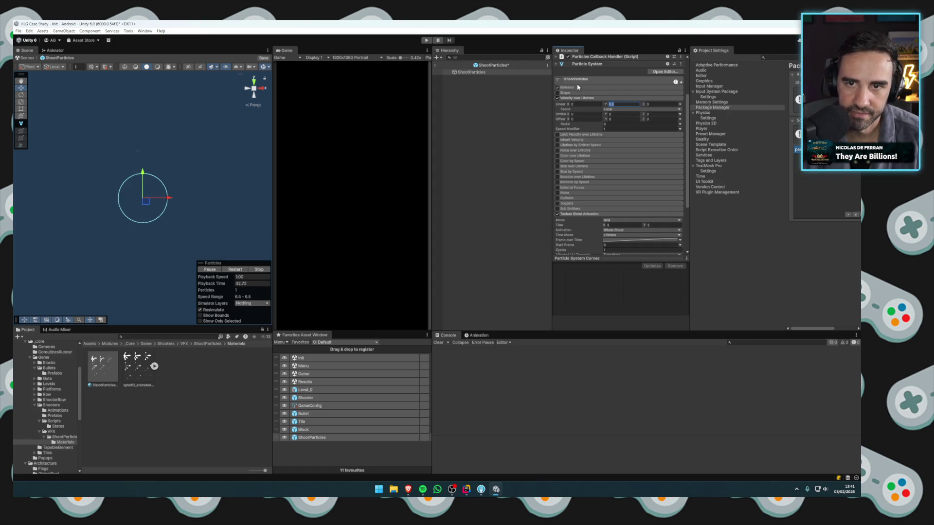
Turn Looping off, leave Prefab mode, and start Play mode with Ctrl+P.
click(573, 98)
click(574, 80)
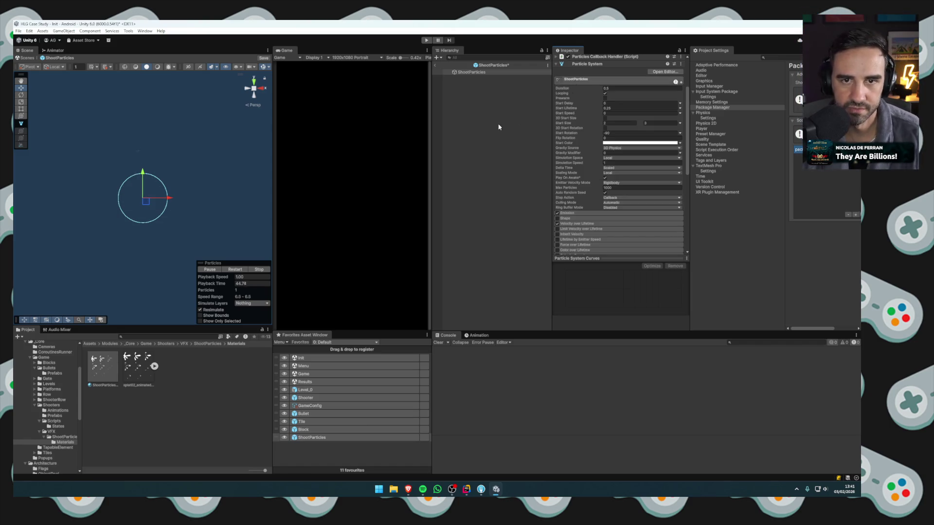
click(605, 93)
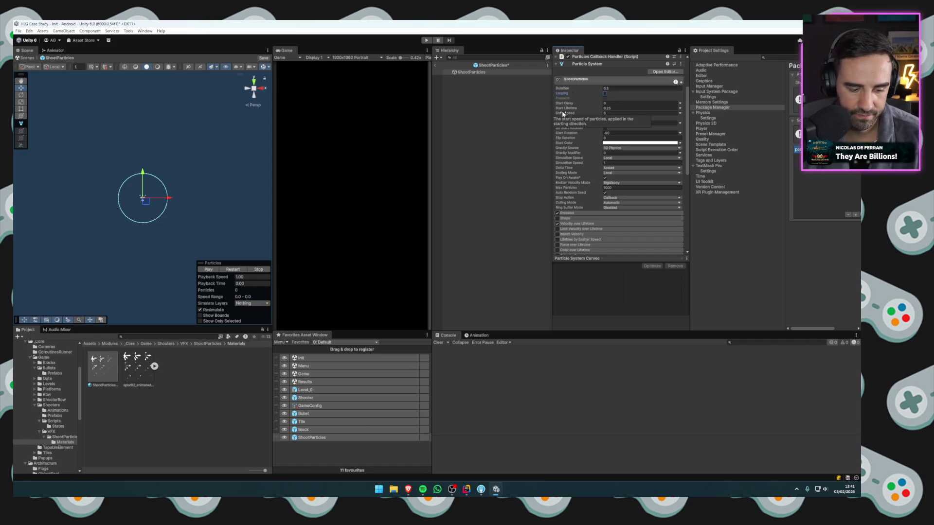
click(436, 66)
key(ctrl+p)
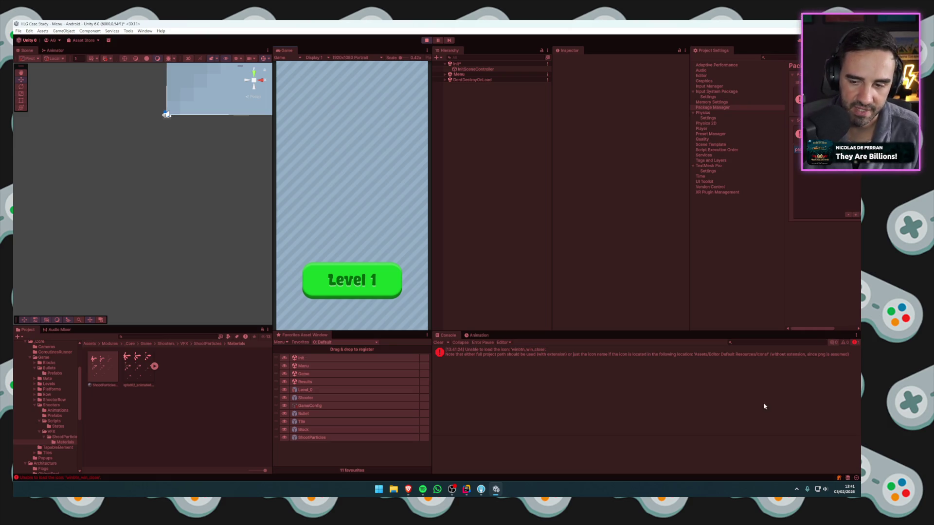
Start Level 1, watch the shooters fire at the blocks, then stop the game.
mouse_move(839, 491)
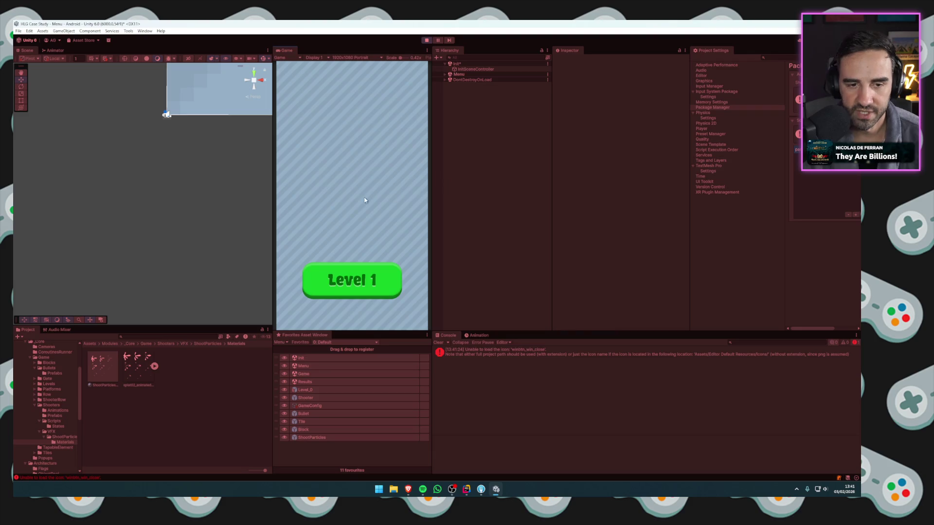
click(845, 490)
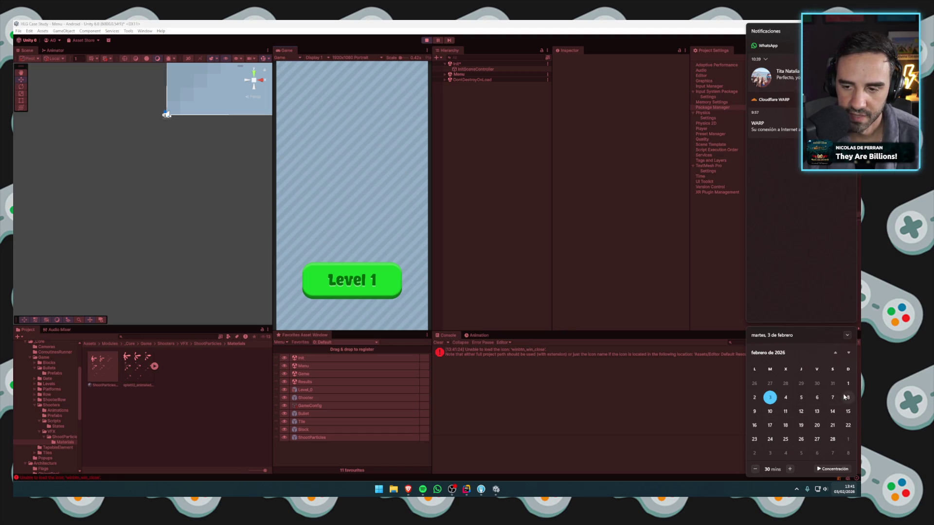
click(496, 288)
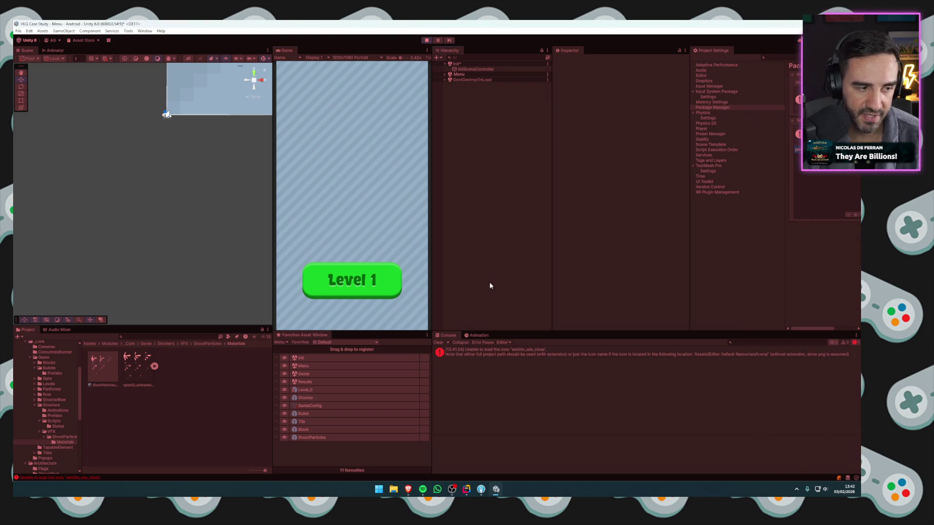
click(374, 282)
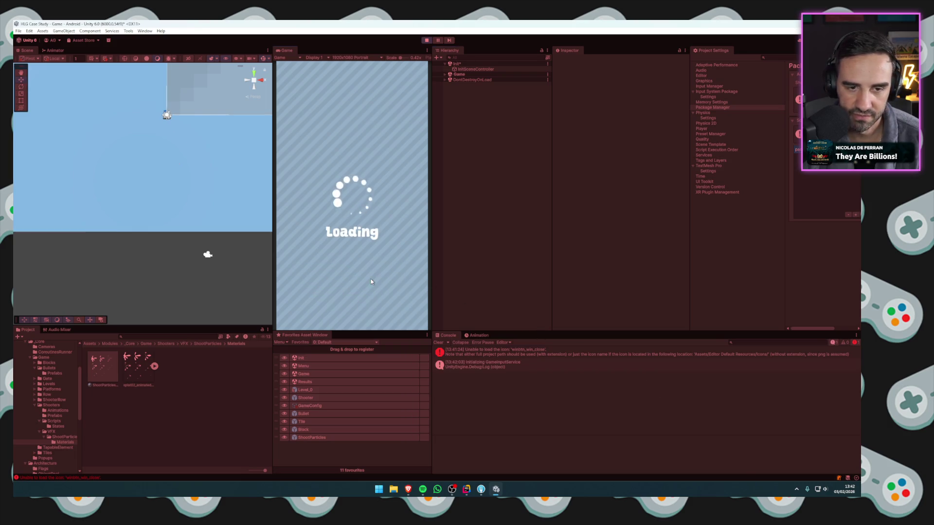
click(367, 265)
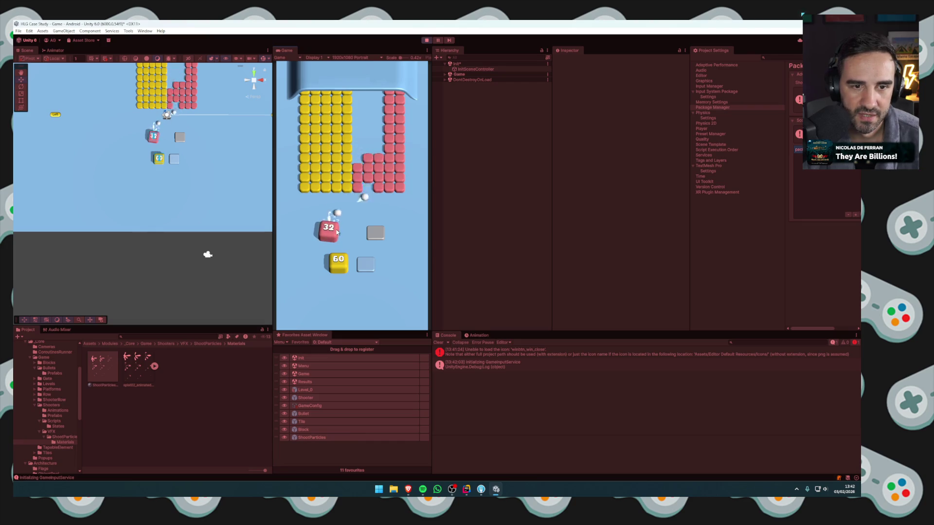
click(428, 41)
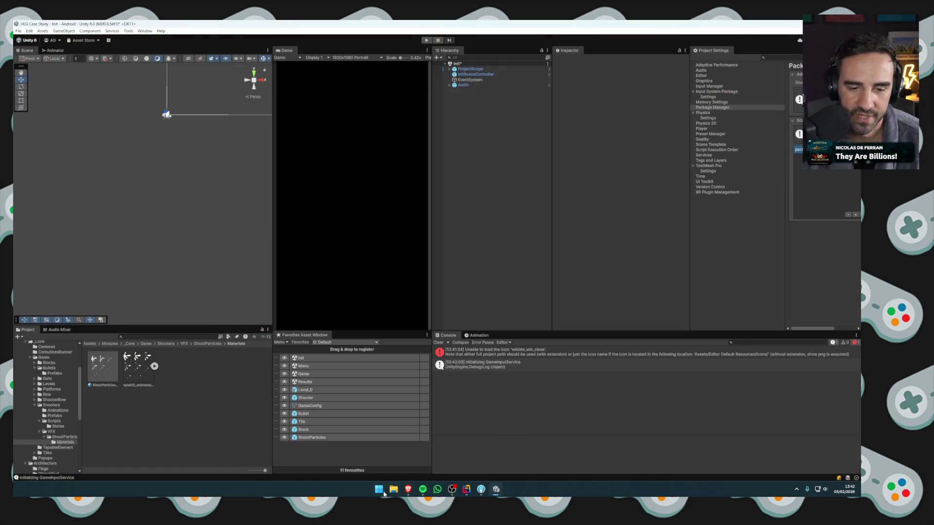
Play the TASK reference gameplay video from the Descargas folder in File Explorer.
click(394, 489)
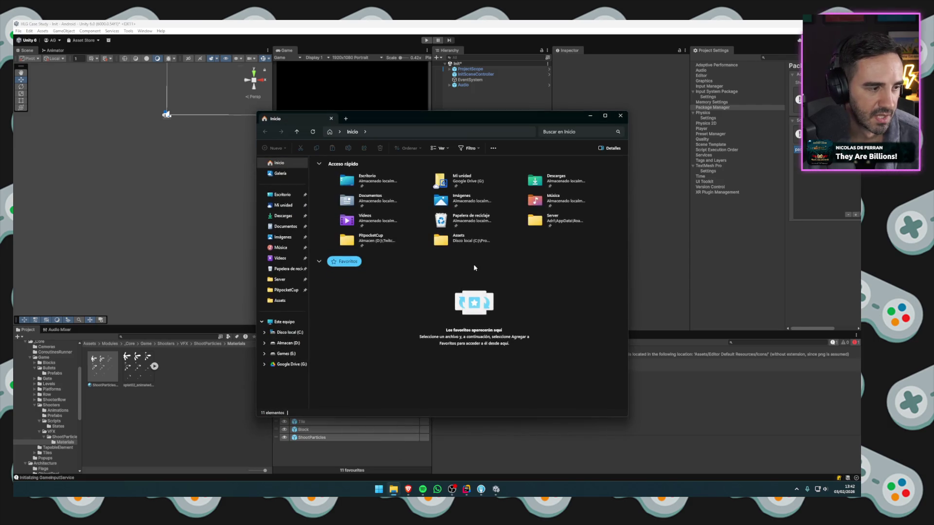
click(280, 221)
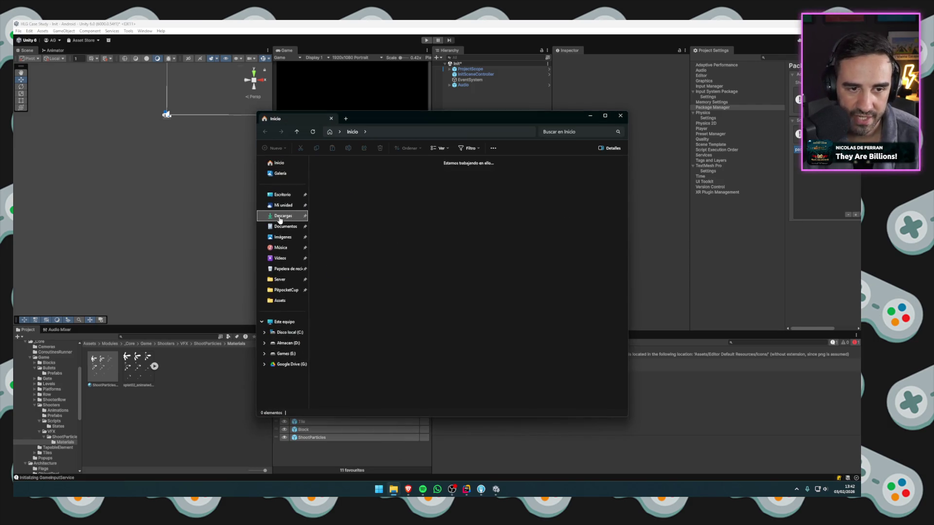
double_click(529, 176)
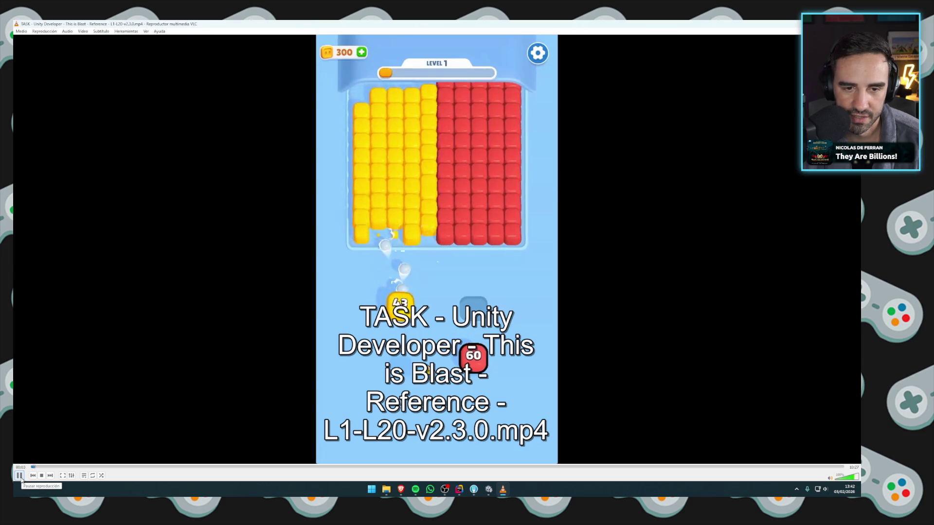
Pause and quit the VLC reference video, then start Play mode in Unity.
click(20, 476)
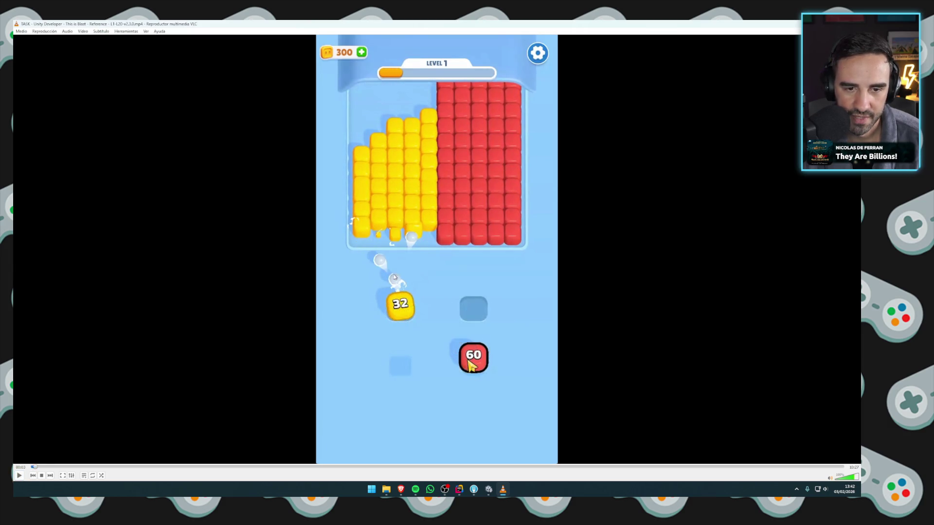
key(ctrl+q)
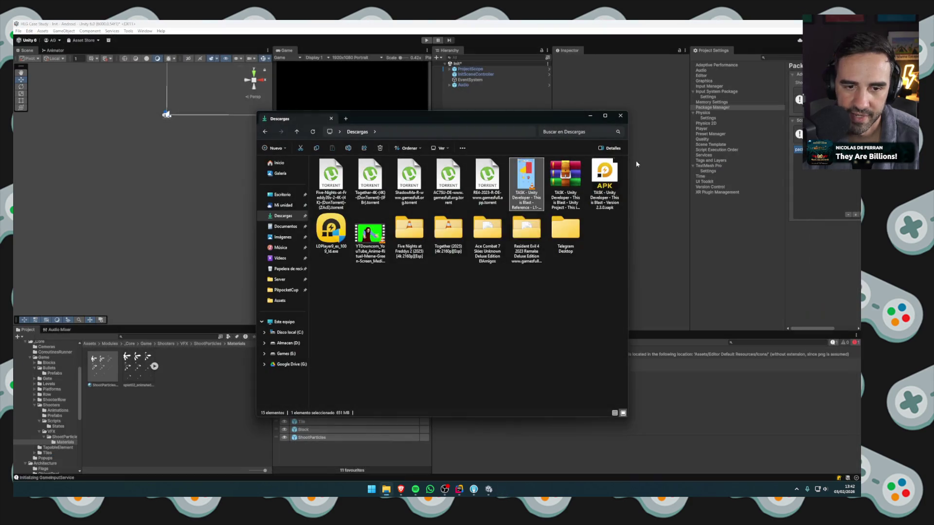
click(643, 196)
click(430, 40)
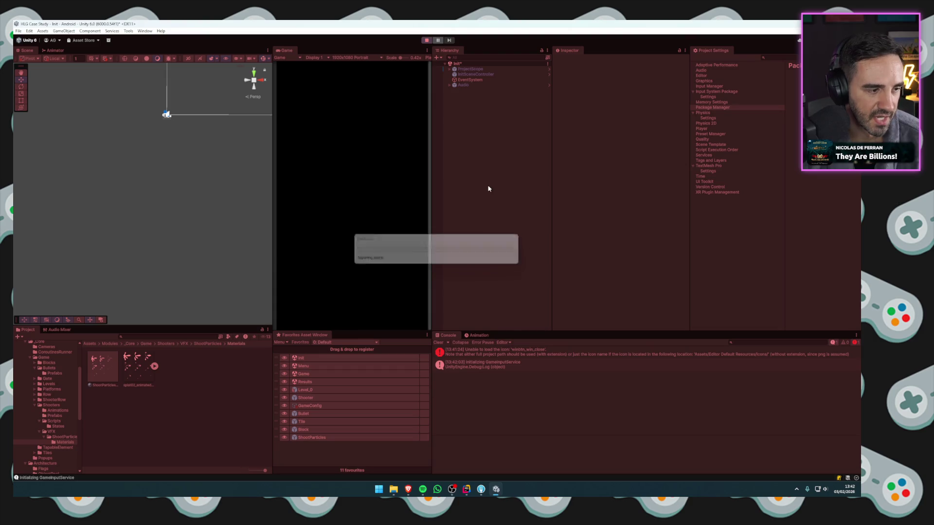
click(363, 291)
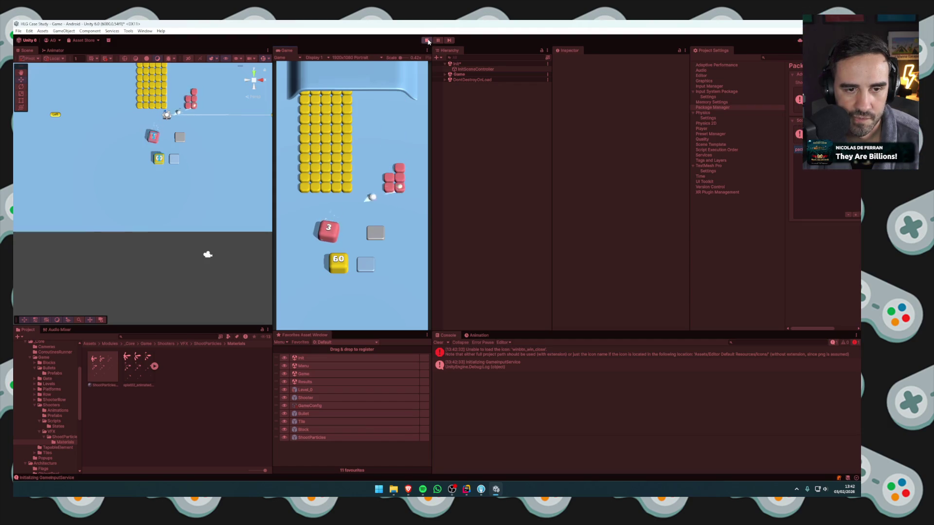
click(427, 41)
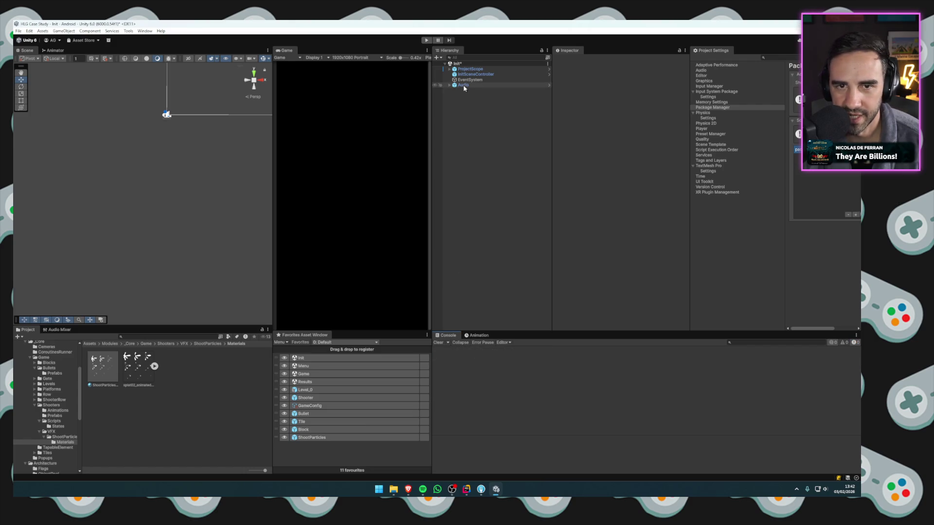
click(466, 488)
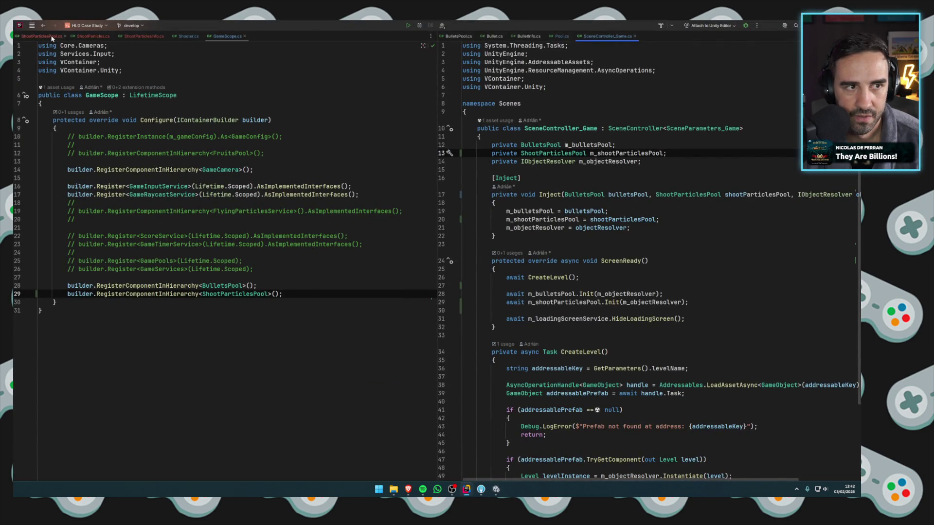
Review the Generated method in ShootParticles.cs, then switch to Shooter.cs at OnShoot.
click(89, 37)
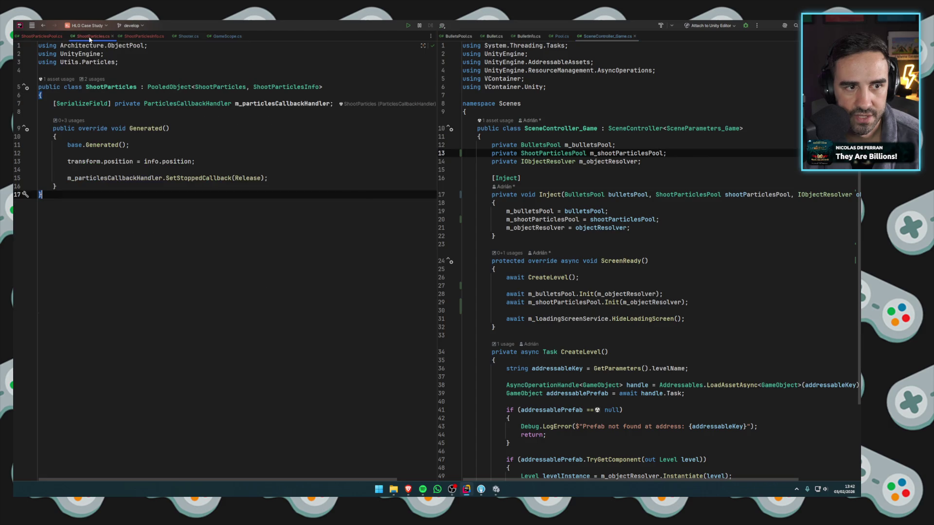
click(198, 163)
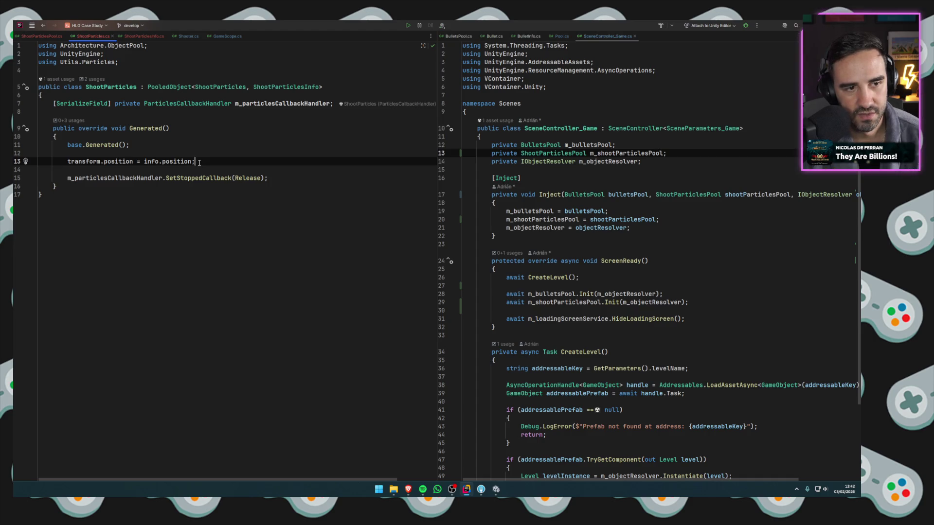
click(170, 129)
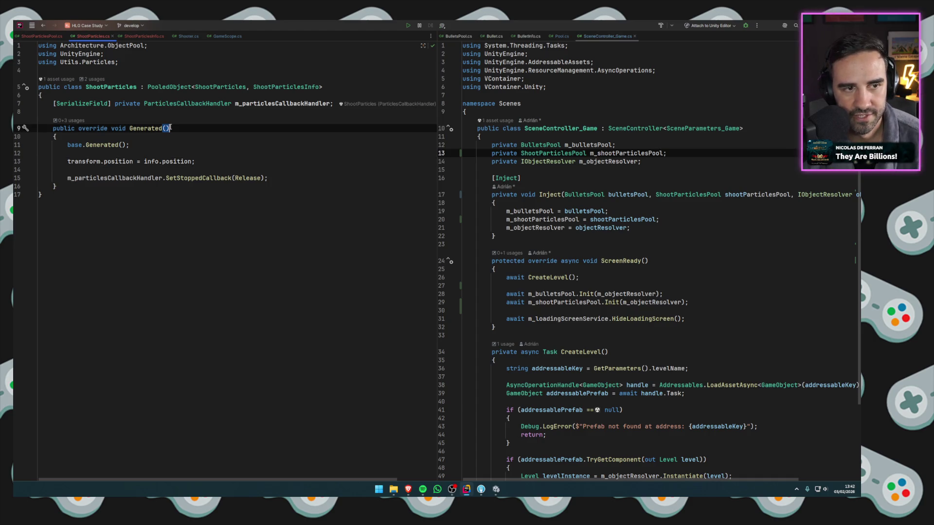
click(209, 164)
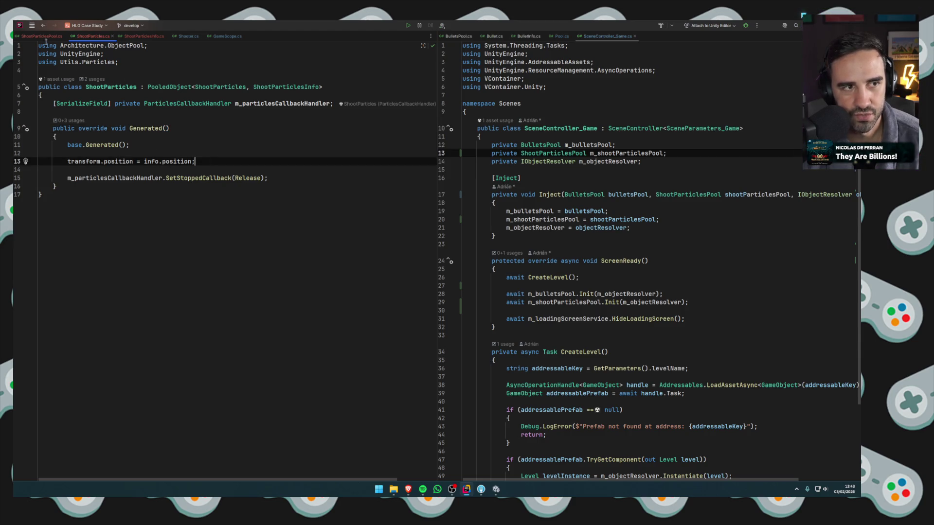
click(189, 36)
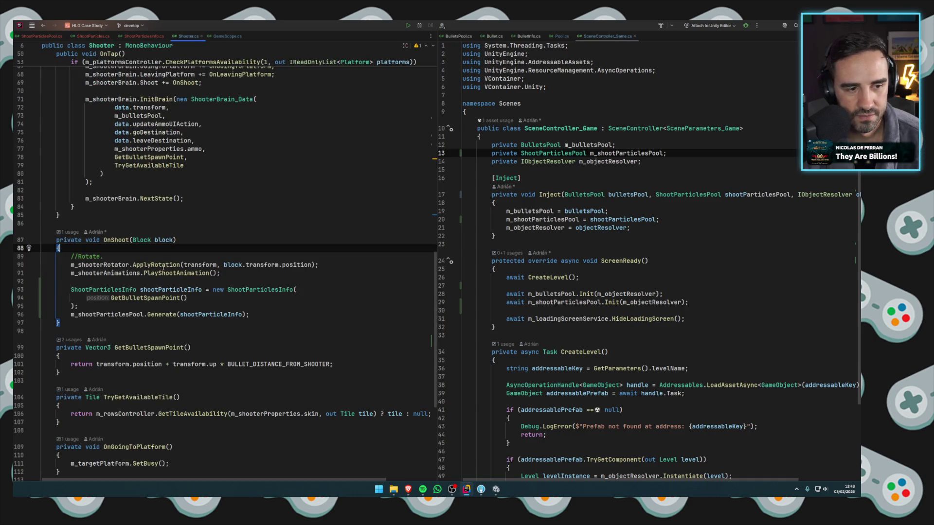
Store the OnShoot Generate() result in a 'ShootParticles particles' variable.
click(250, 315)
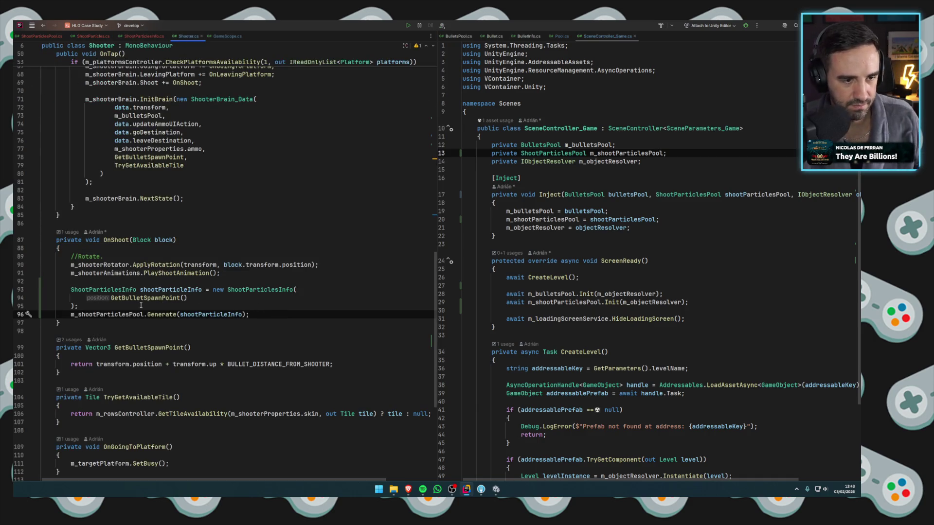
key(Home)
text(shooterpar)
key(BackSpace)
key(BackSpace)
key(BackSpace)
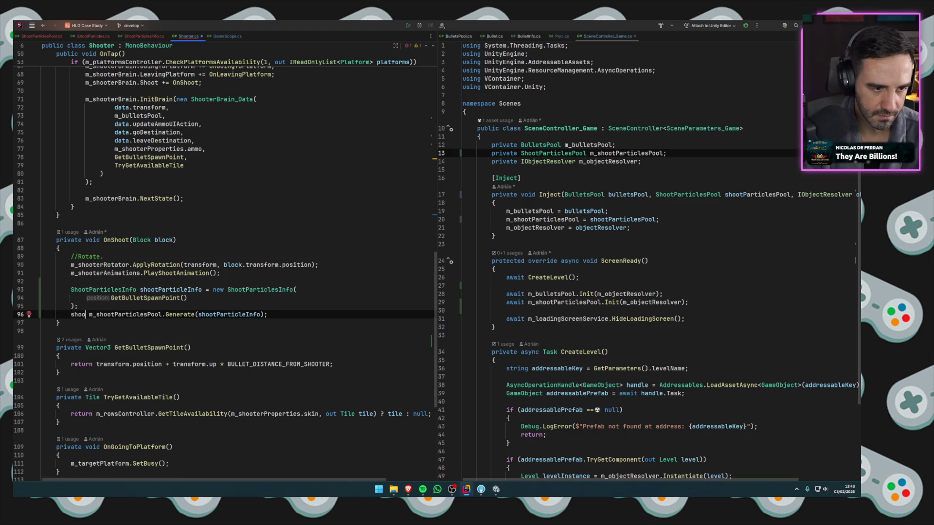
text(shootpa)
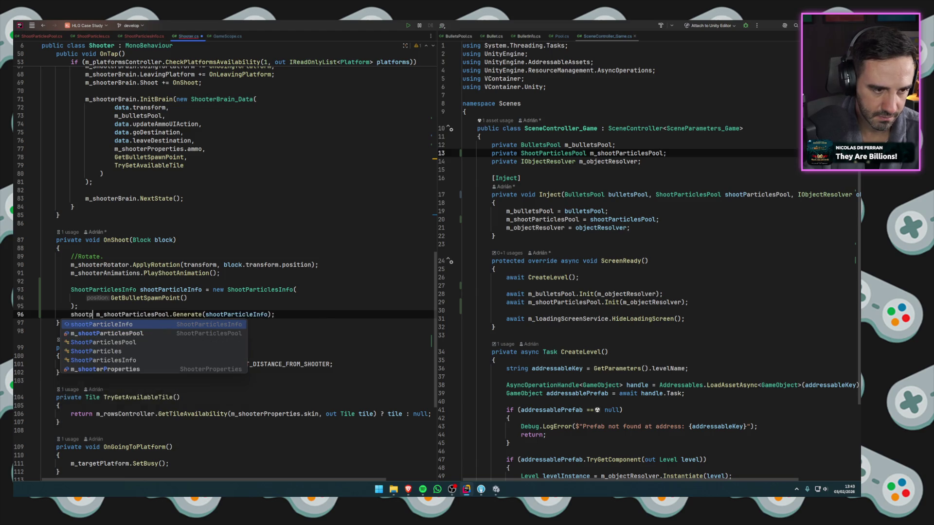
key(Down)
key(Down)
key(Return)
text(particles =)
Add 'particles.transform.parent = transform;' below the declaration.
key(End)
key(Return)
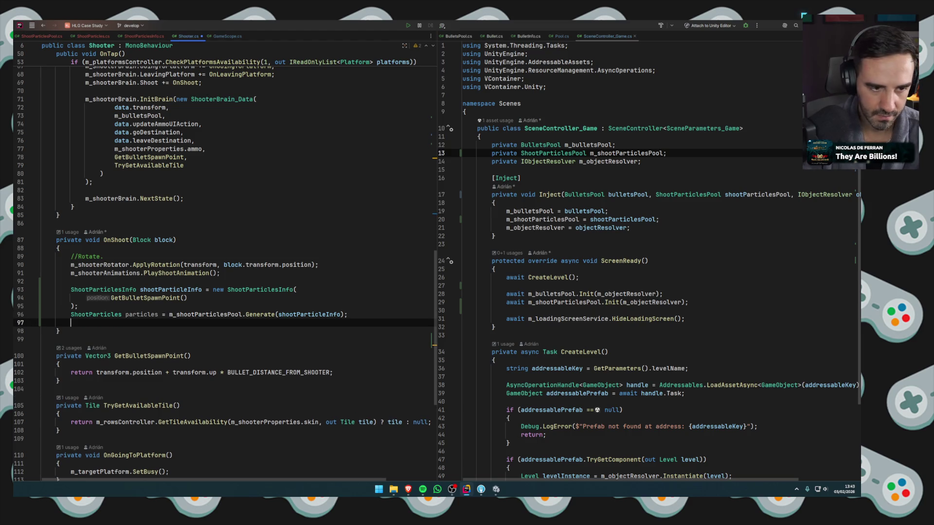
text(a)
key(BackSpace)
text(particles.)
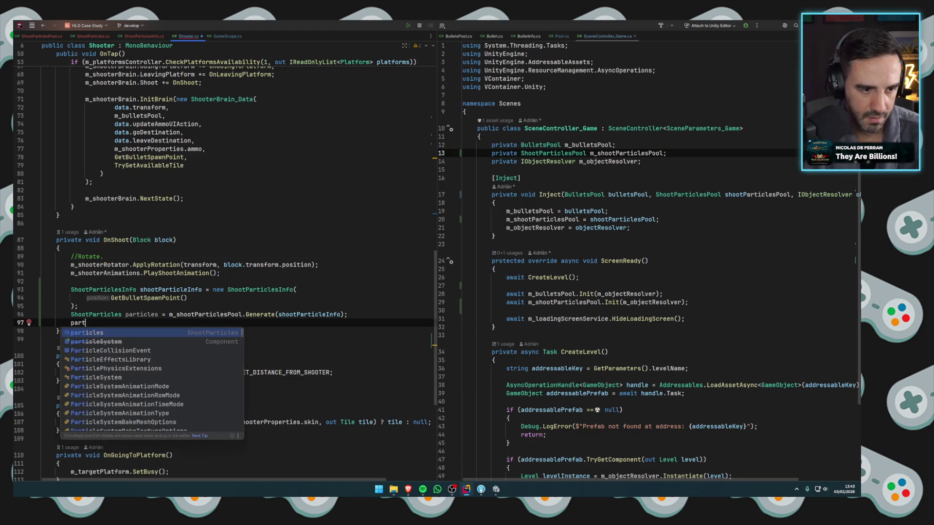
key(Return)
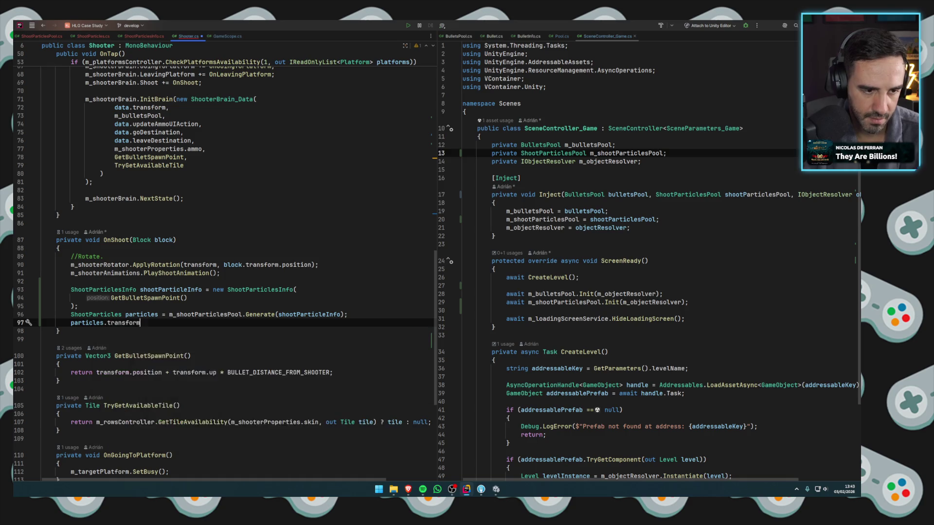
text(.par)
key(Return)
key(Tab)
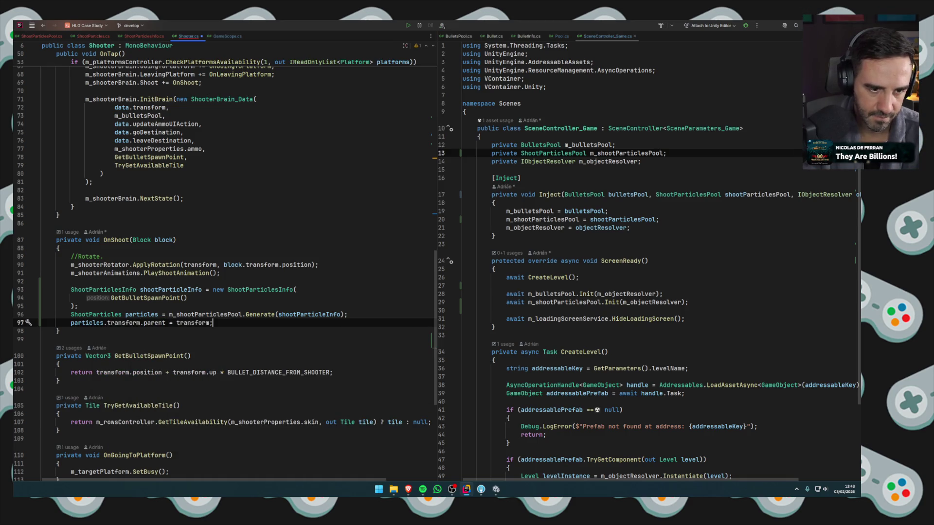
key(Return)
Try a 'particles.transform.rotation = Quaternion.identity' line, then delete it again.
text(particles.)
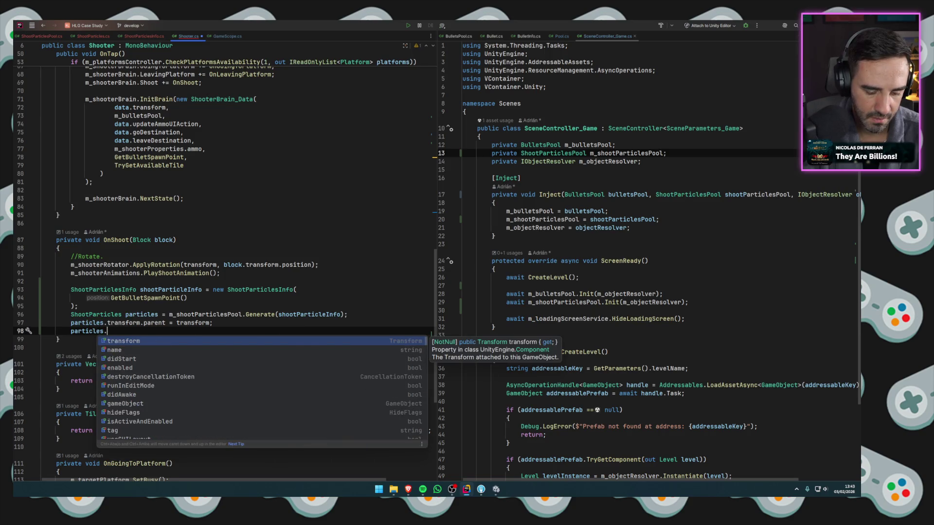
text(t)
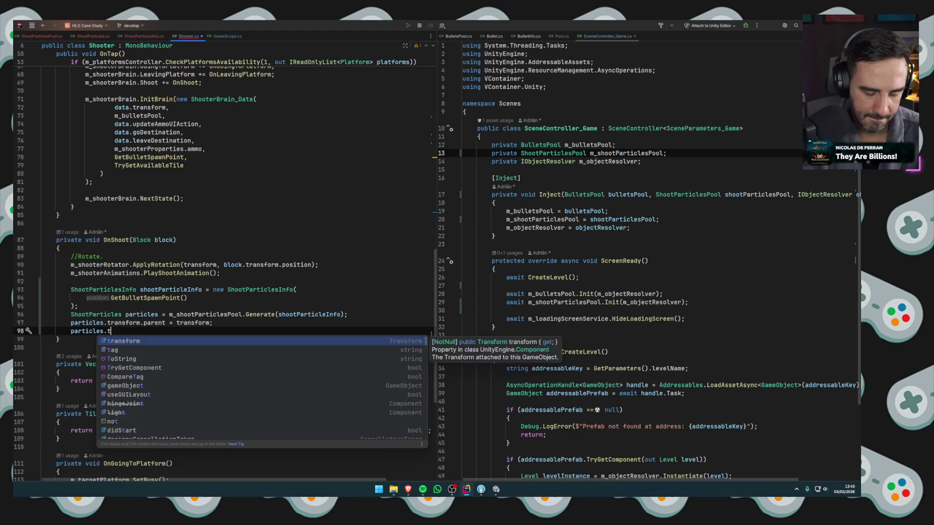
key(Return)
text(.rot)
key(Return)
text(=)
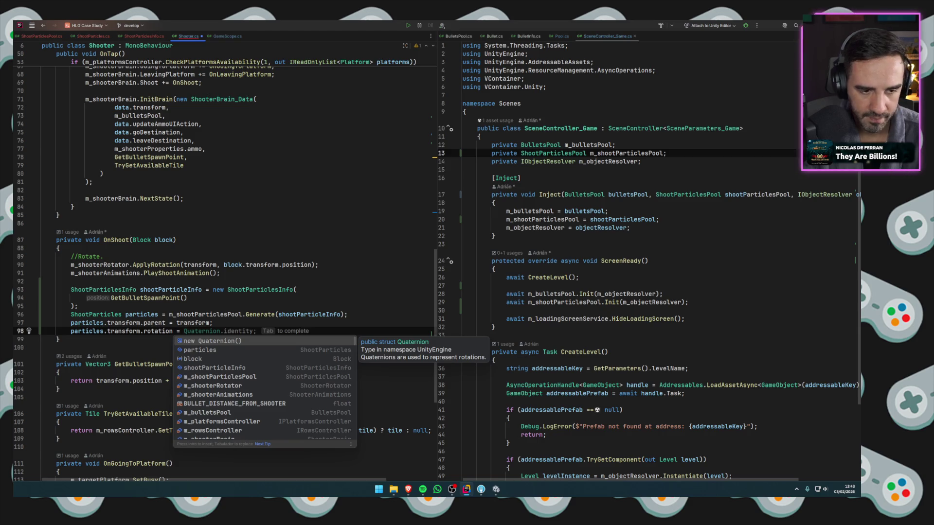
key(Tab)
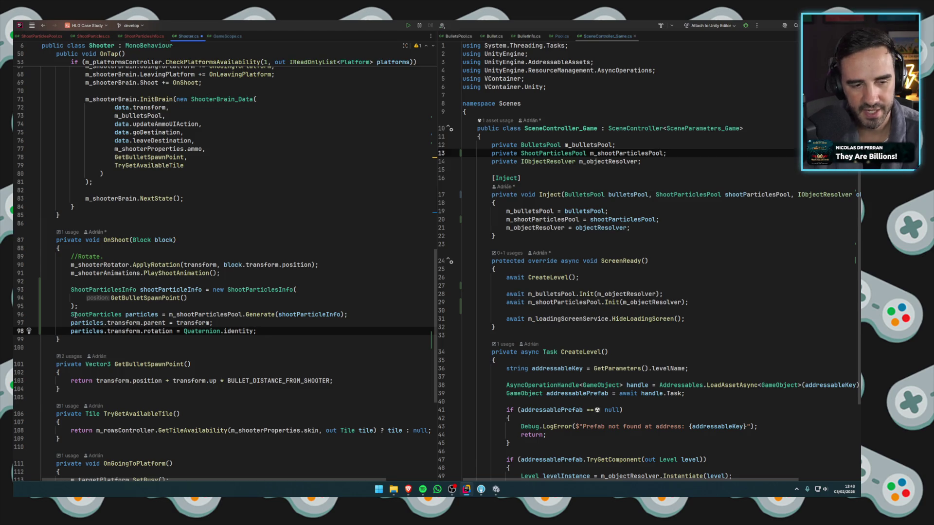
drag(266, 332, 266, 324)
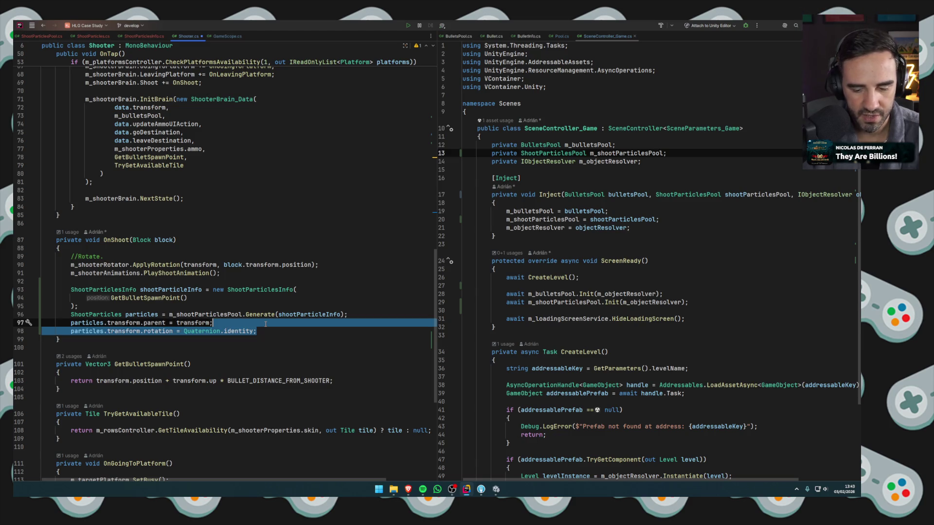
key(BackSpace)
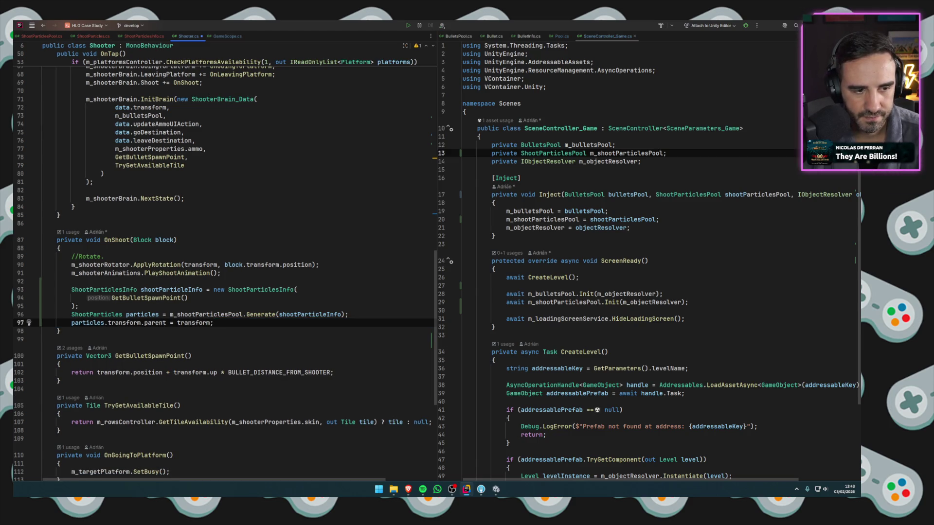
key(Return)
Add a 'ShootParticles.Play();' call after the parent assignment and go to its class.
click(170, 303)
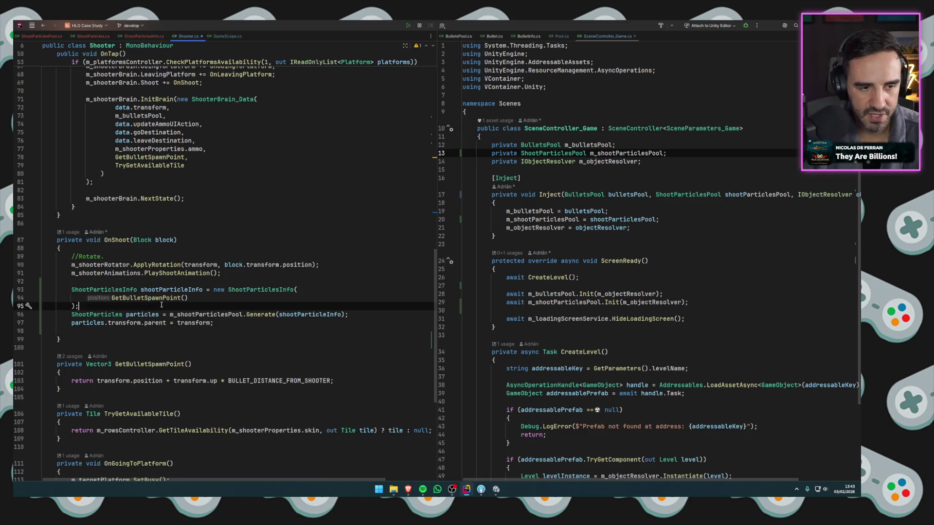
key(Return)
click(237, 331)
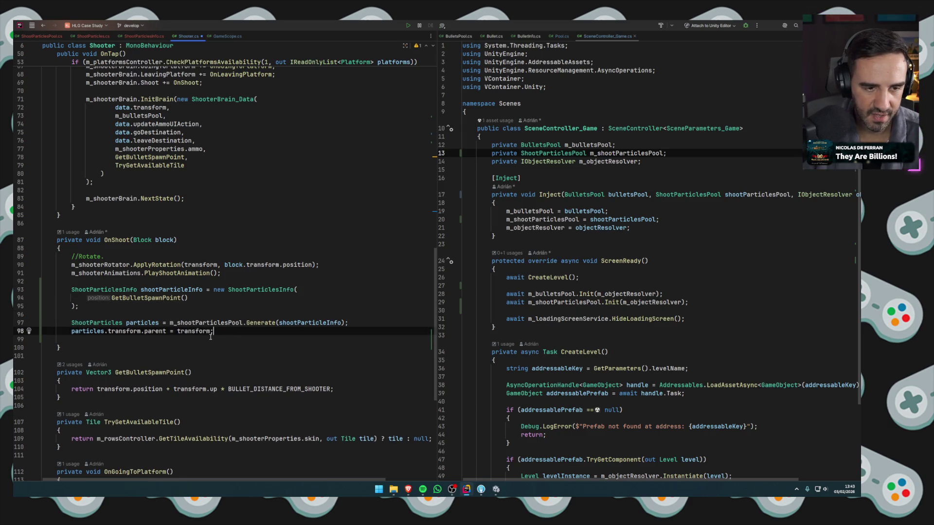
key(Return)
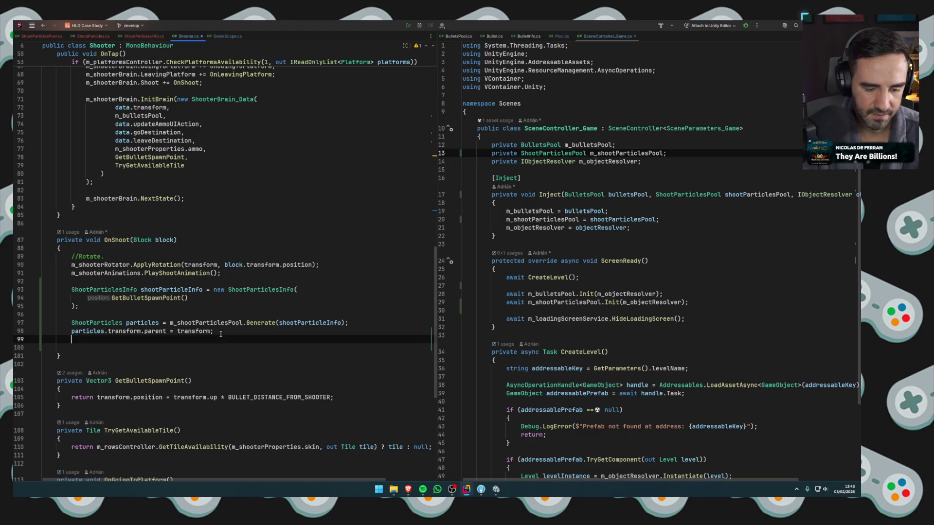
text(shootpa)
key(Down)
key(Down)
key(Down)
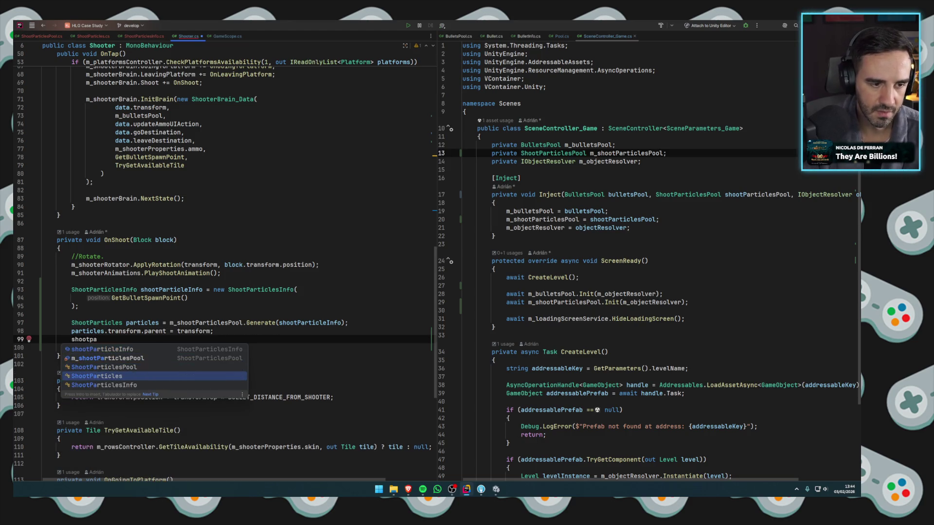
key(Return)
text(.Play();)
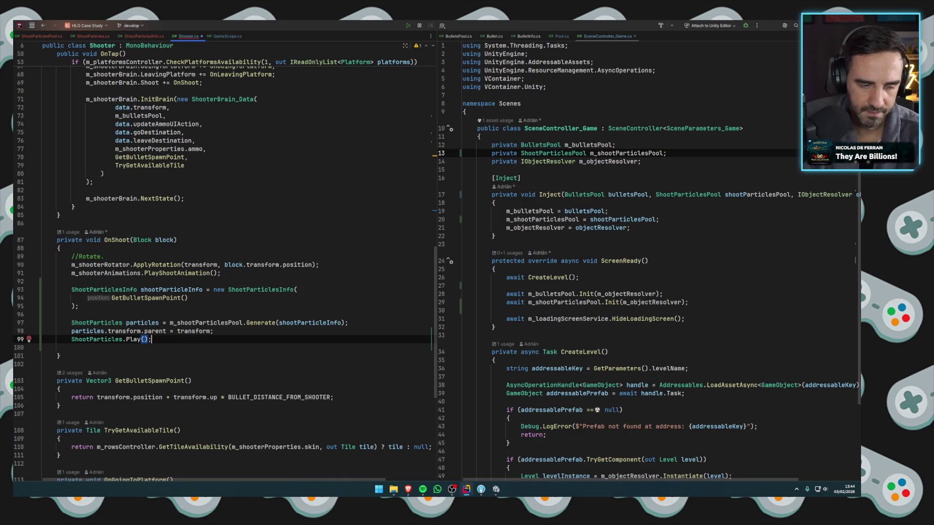
ctrl+click(130, 339)
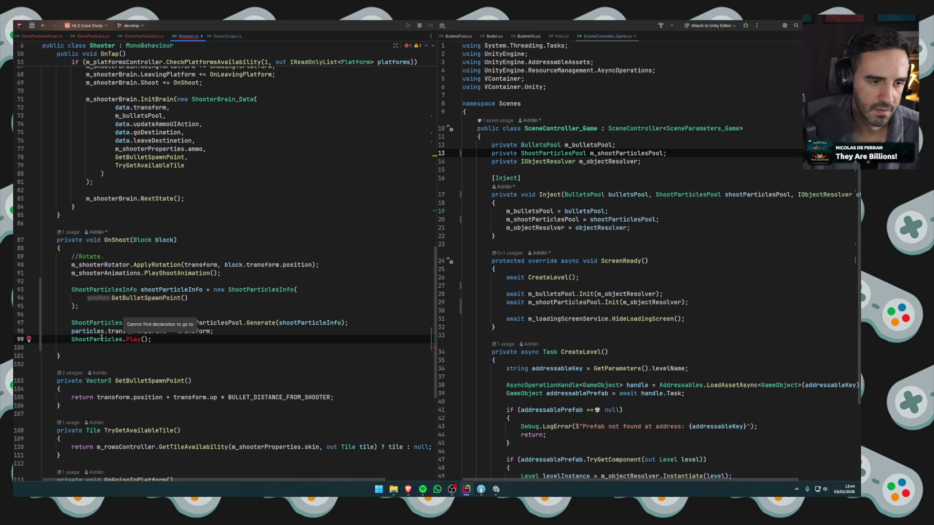
ctrl+click(101, 339)
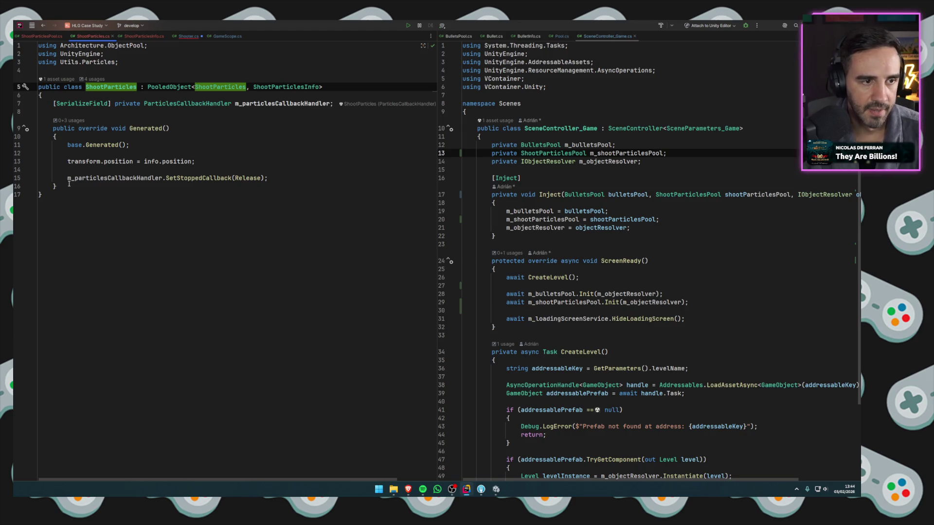
Add an empty 'public void Play()' method to ShootParticles.
click(146, 186)
key(Return)
key(Return)
text(public void Play)
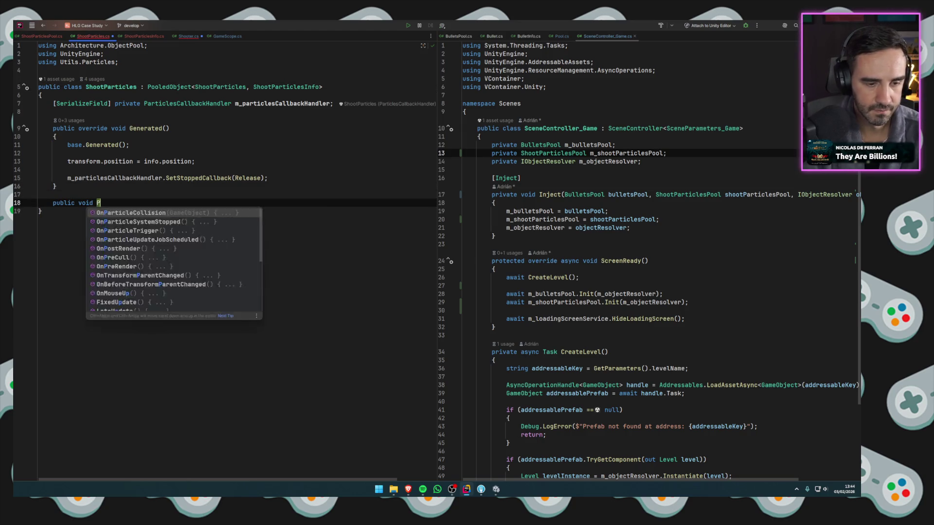
key(ctrl+shift+Return)
Declare a serialized ParticleSystem field named m_particleSystem at the top of the class.
click(73, 96)
key(Return)
text(sfiel)
key(Return)
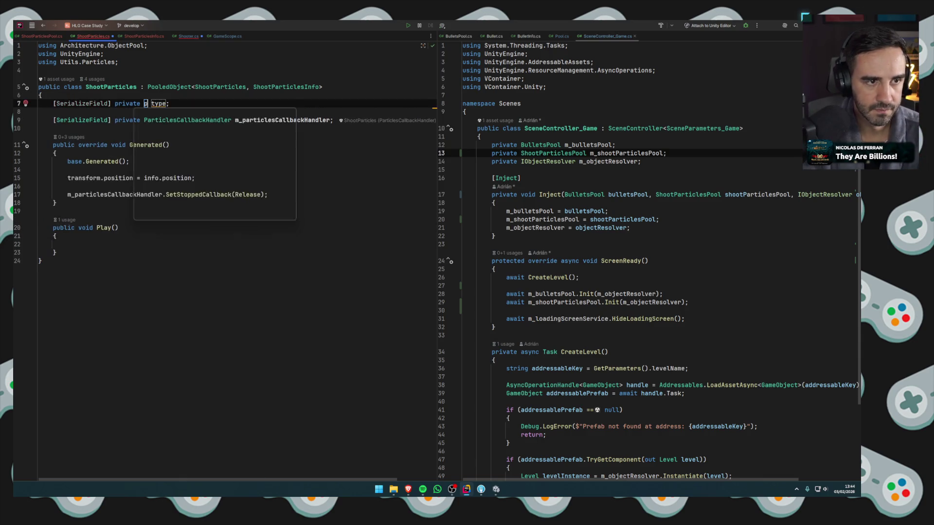
text(ParticleSys)
key(Return)
key(Tab)
text(m_particles)
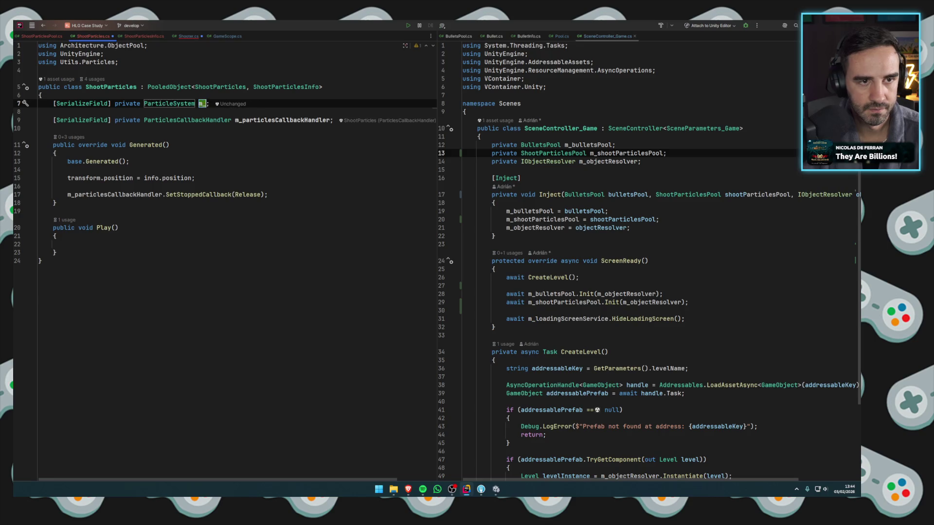
text(System)
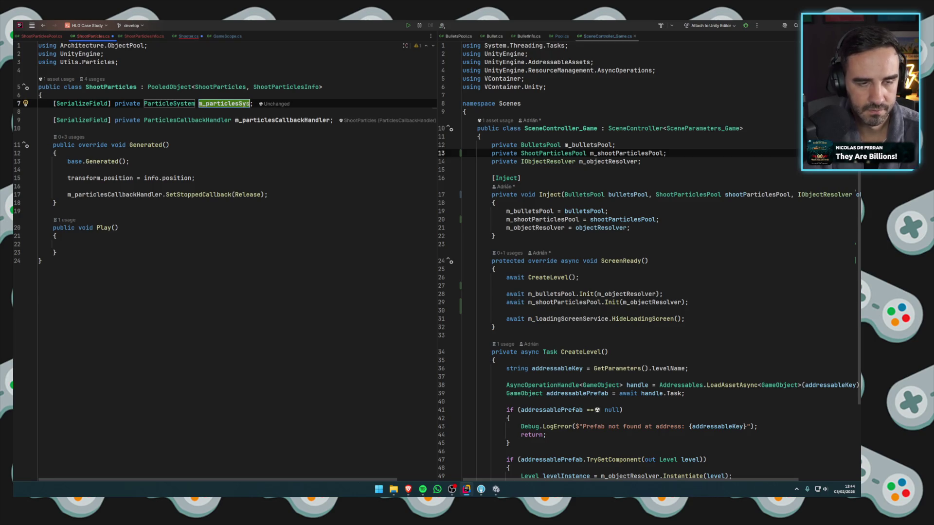
click(234, 103)
key(Delete)
Make Play() call 'm_particleSystem.Play();'.
click(58, 236)
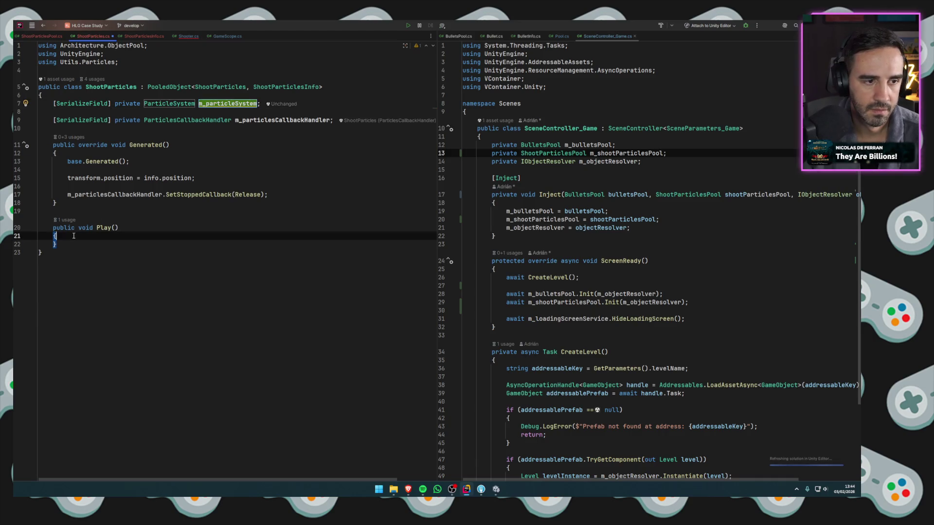
key(Return)
text(m_particlesCallbackHandler.)
key(BackSpace)
key(BackSpace)
key(BackSpace)
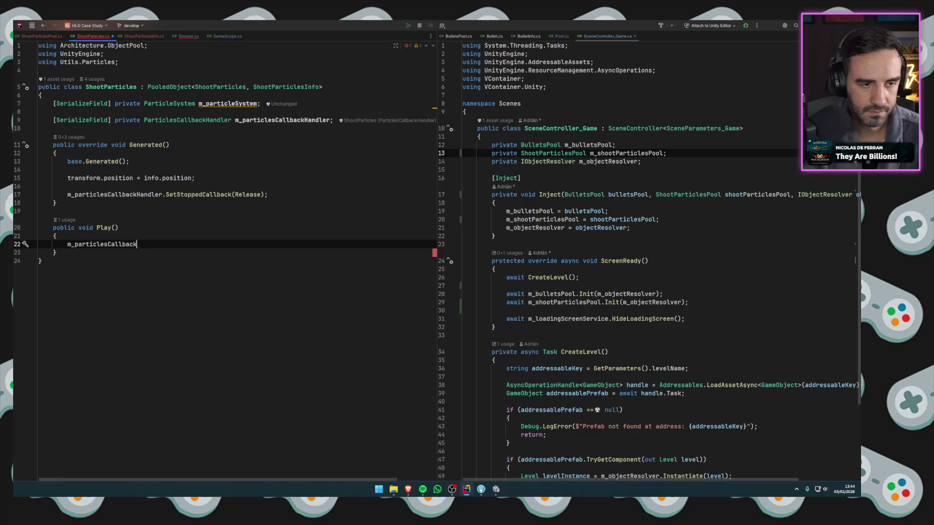
text(mpa)
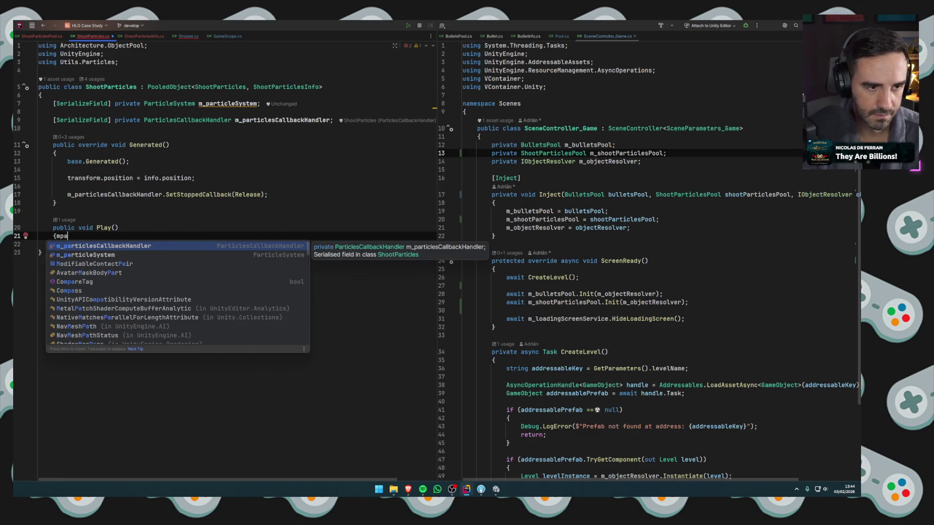
key(Down)
key(Return)
text(.pla)
key(Down)
key(Down)
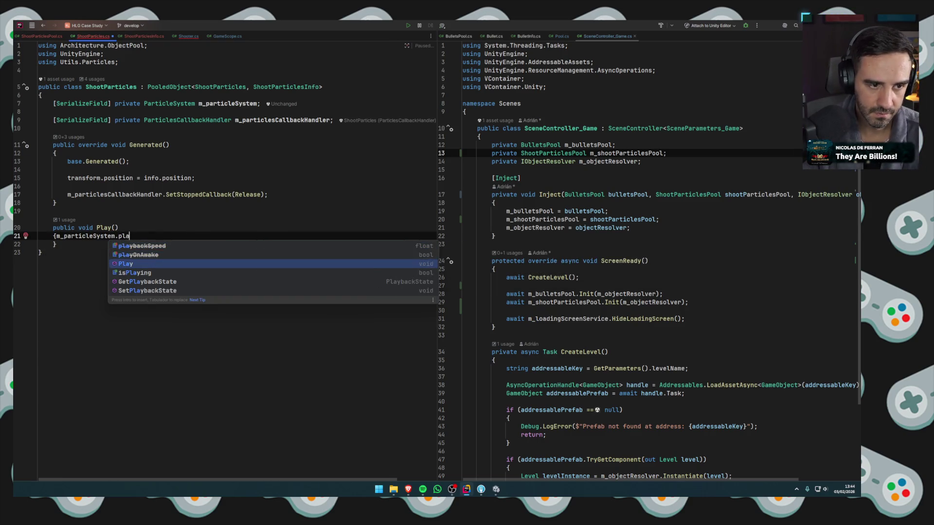
key(Return)
text(;)
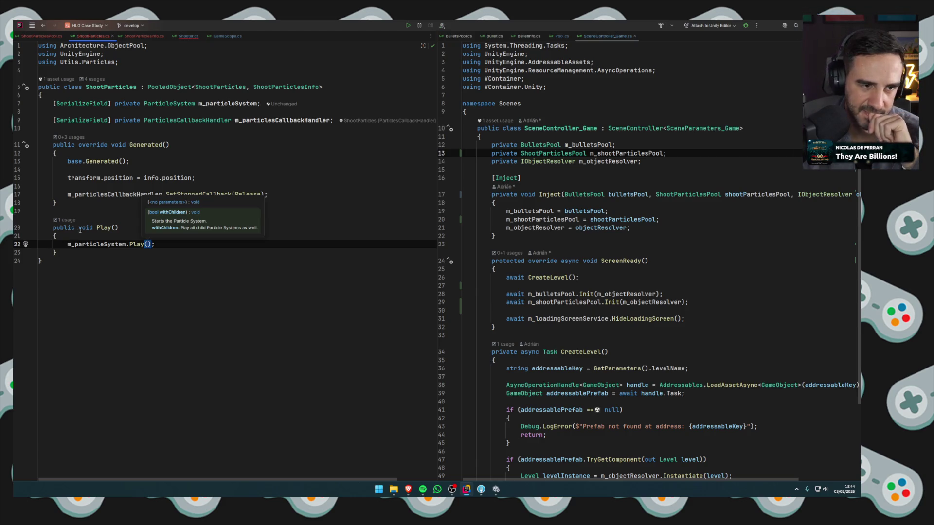
click(120, 228)
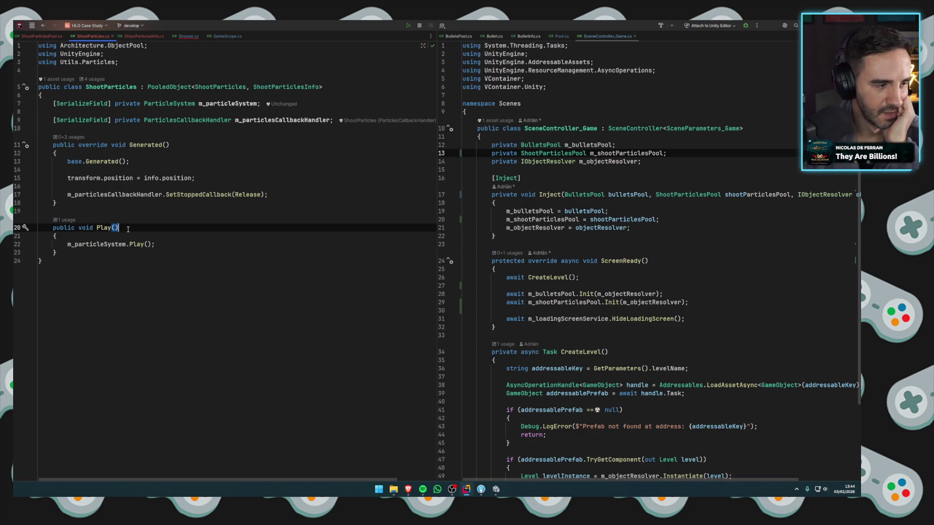
Click through the lines around the Play method in ShootParticles.cs.
click(166, 246)
click(138, 226)
click(93, 204)
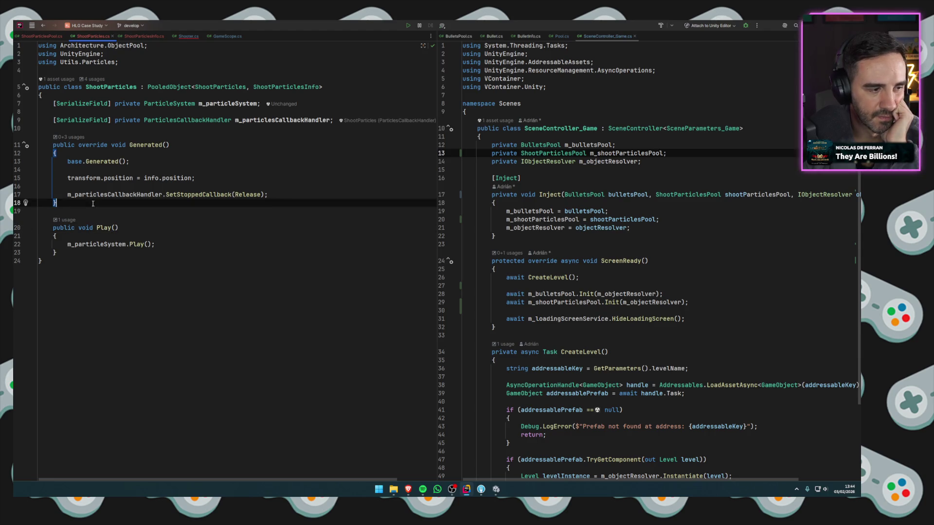
click(164, 244)
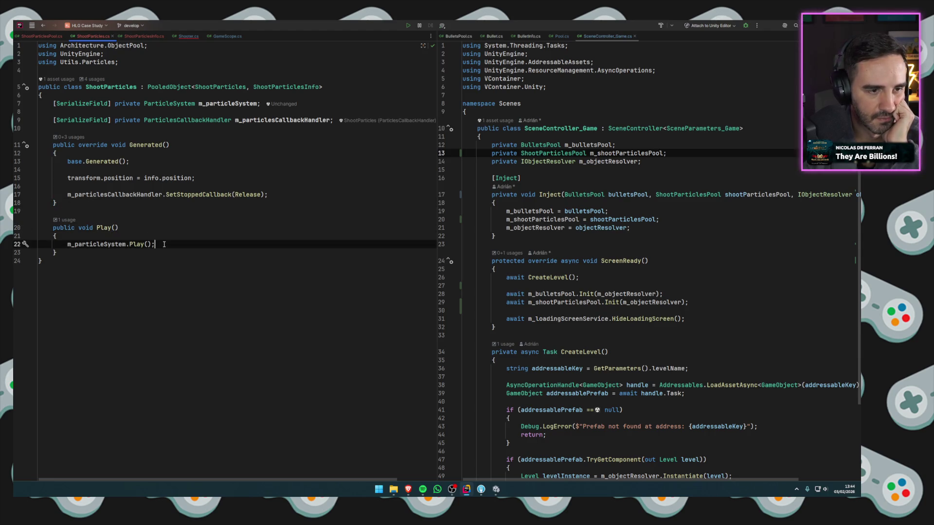
click(142, 227)
click(104, 205)
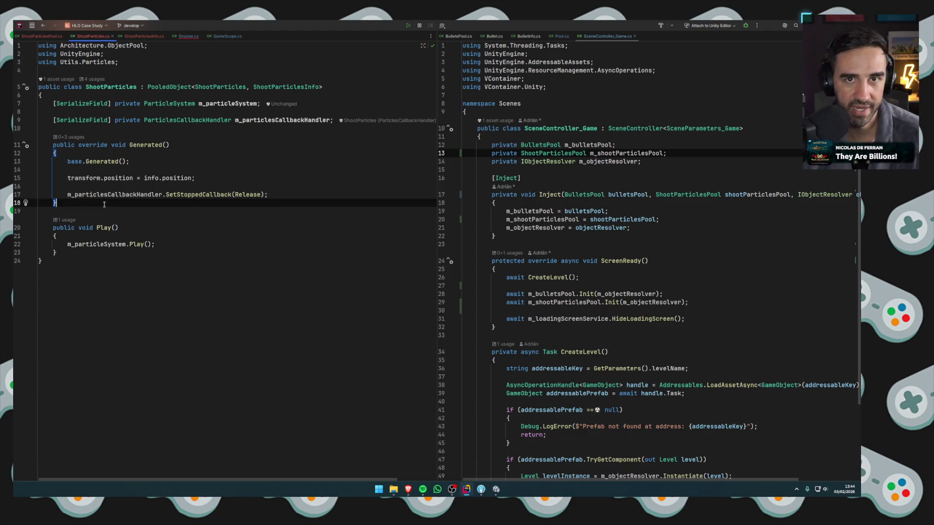
In Shooter.cs, replace 'ShootParticles.Play()' with 'particles.Play();' and return to Unity.
click(189, 37)
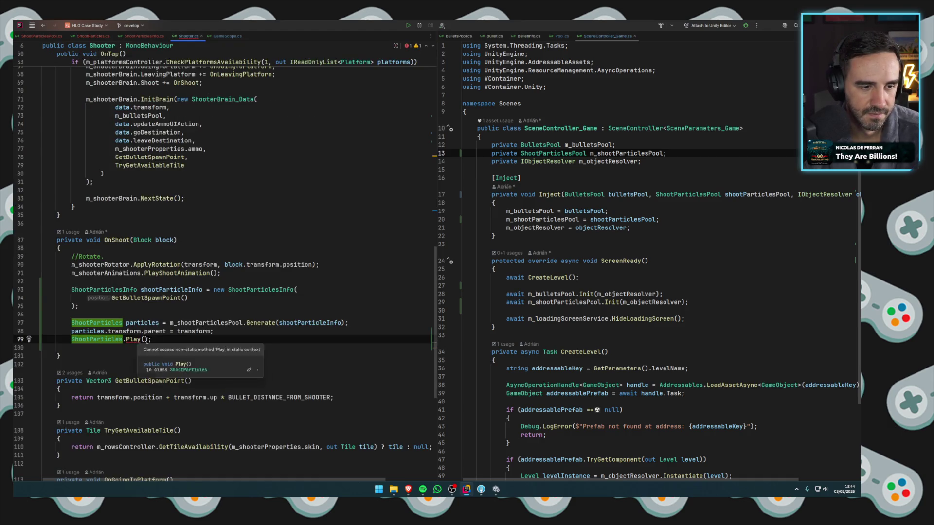
drag(152, 339, 72, 341)
text(particles.Play();)
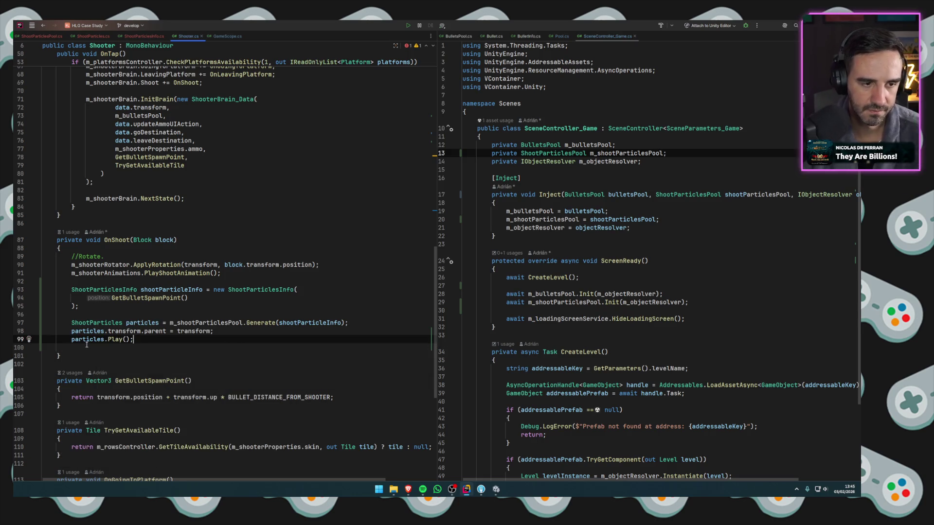
click(501, 494)
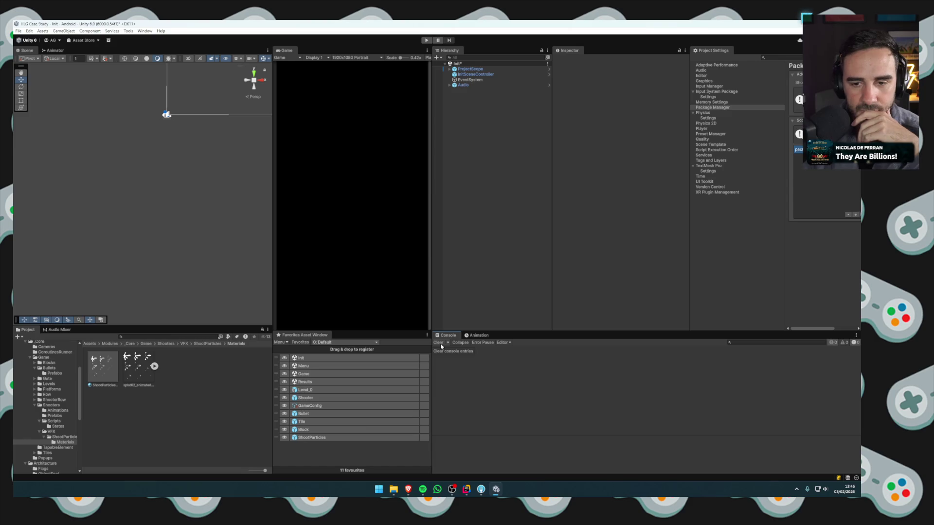
Look over the ShootParticles prefab, then test-fire the red shooter and stop the game.
double_click(302, 438)
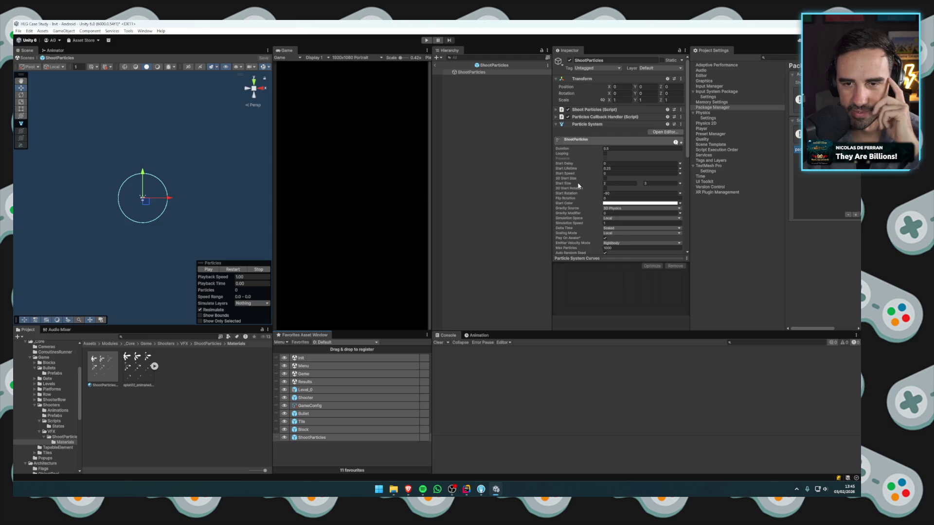
scroll(579, 185, down, 1)
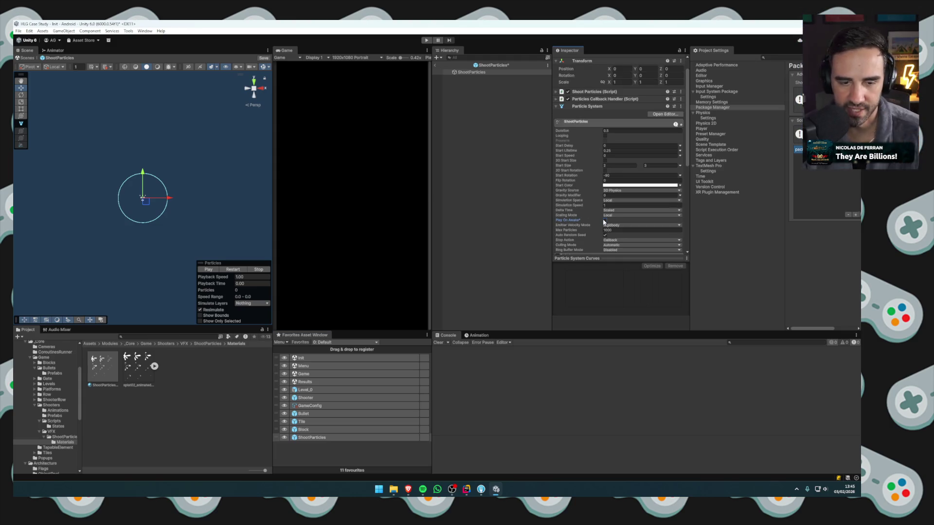
click(435, 65)
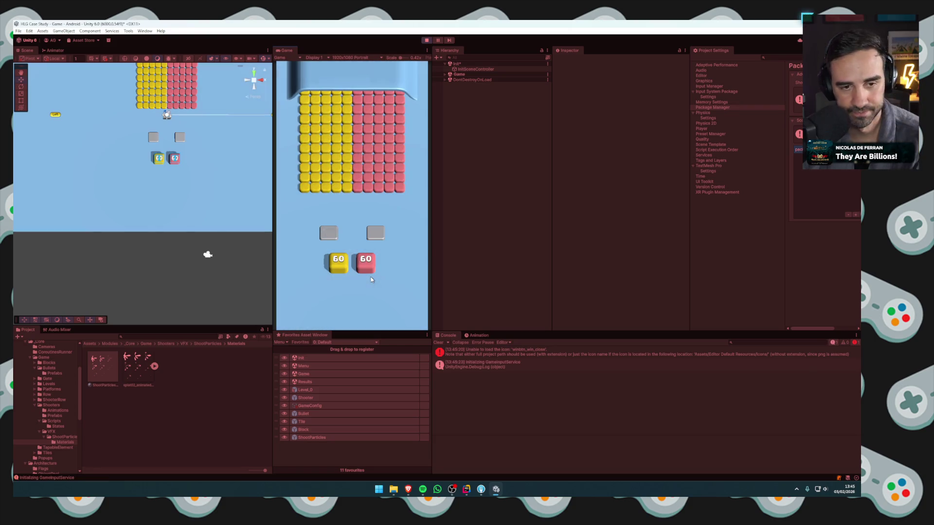
click(368, 265)
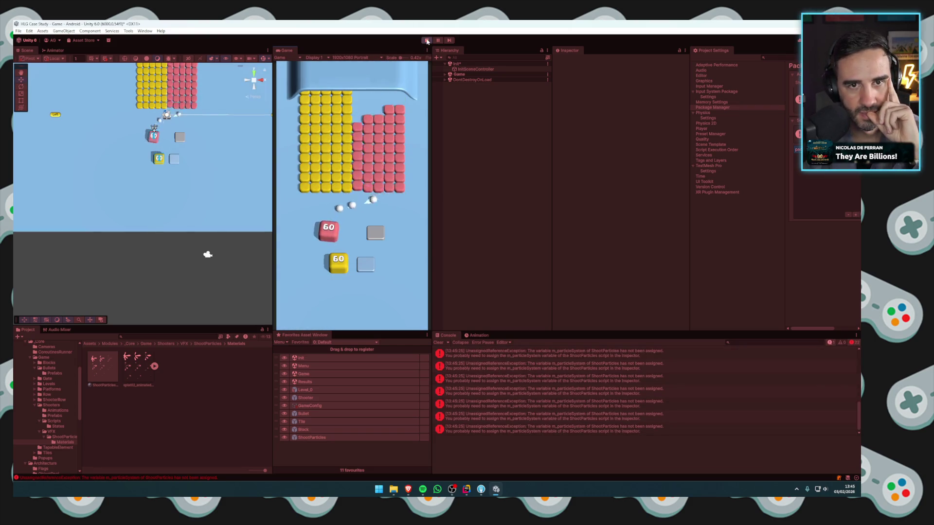
key(ctrl+p)
Assign the prefab's own Particle System to its ShootParticles field and test Level 1.
click(311, 438)
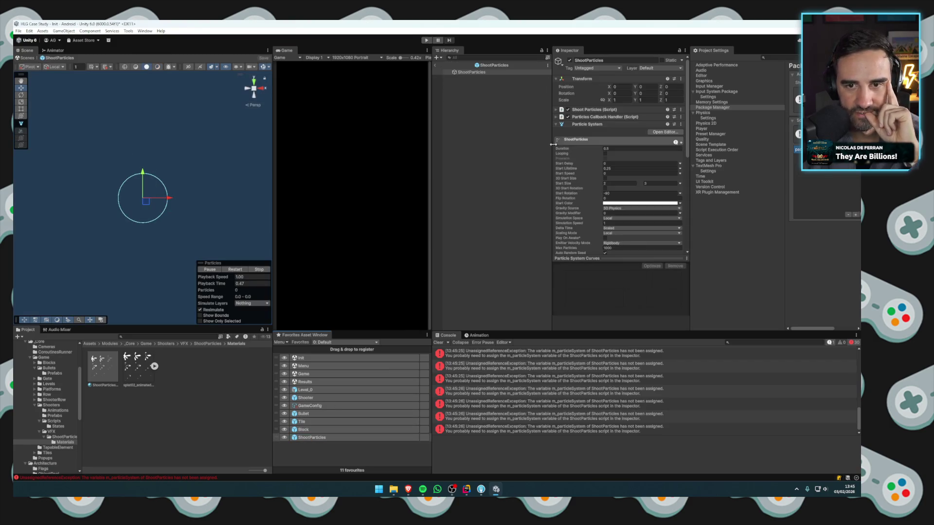
click(585, 140)
mouse_move(586, 148)
mouse_down()
mouse_move(603, 128)
mouse_move(642, 124)
mouse_up()
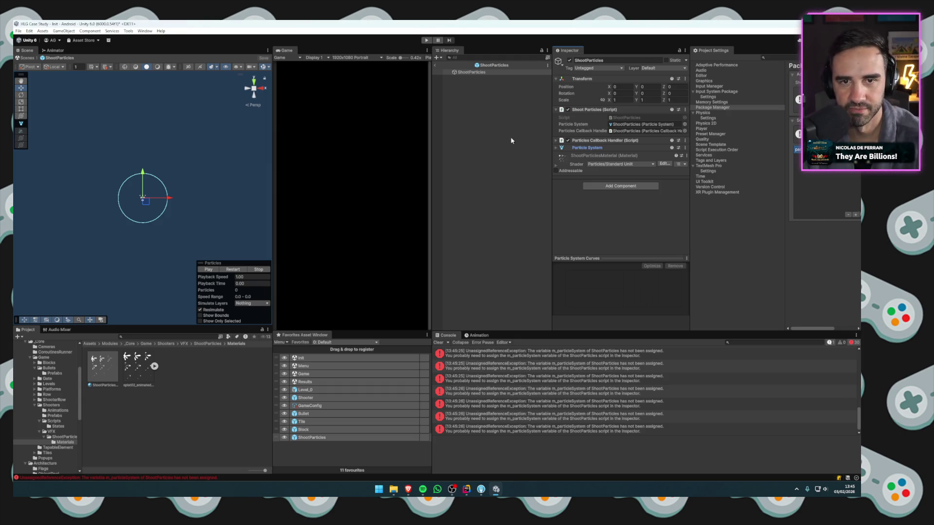
click(435, 66)
key(ctrl+p)
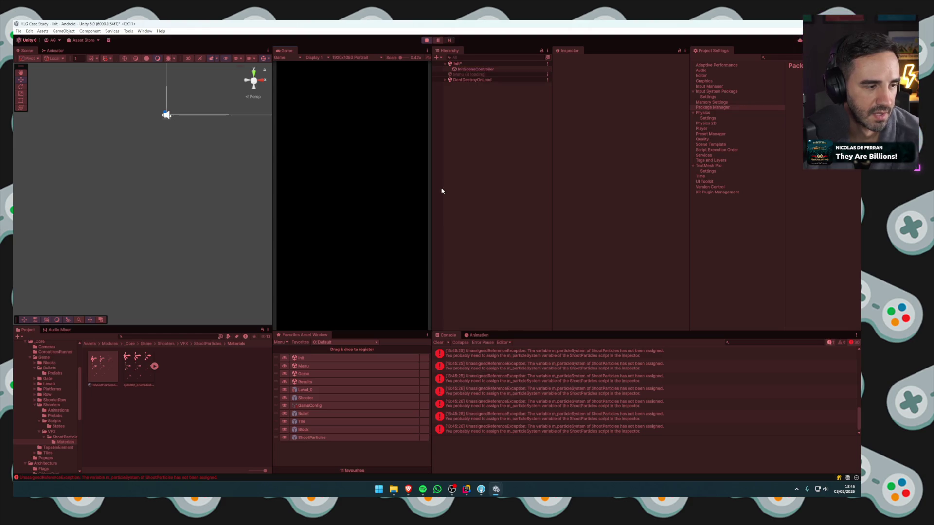
click(372, 278)
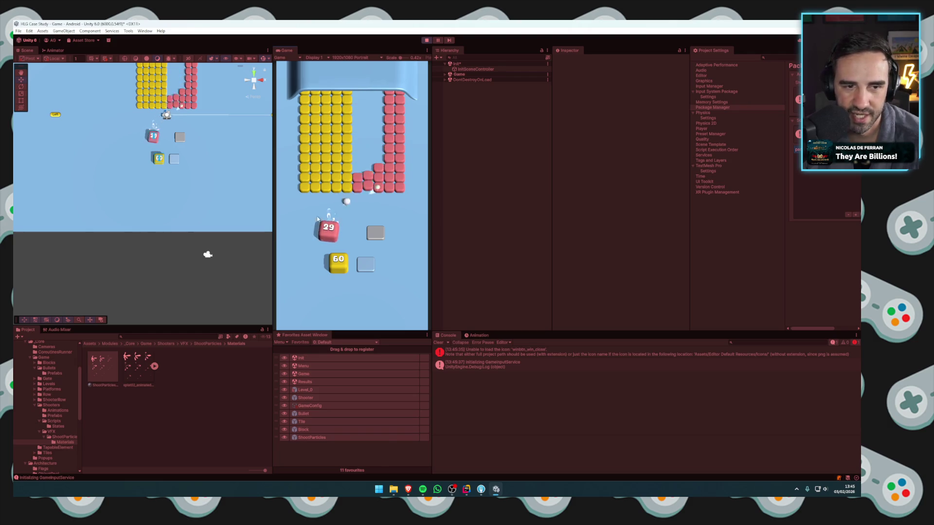
click(426, 41)
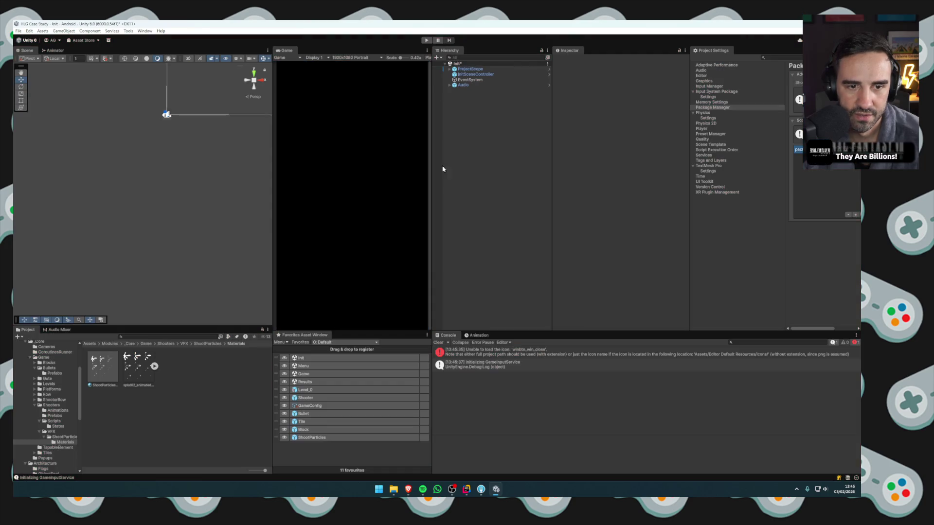
Set the ShootParticles Renderer's Render Alignment to Local and test-play Level 1.
double_click(311, 438)
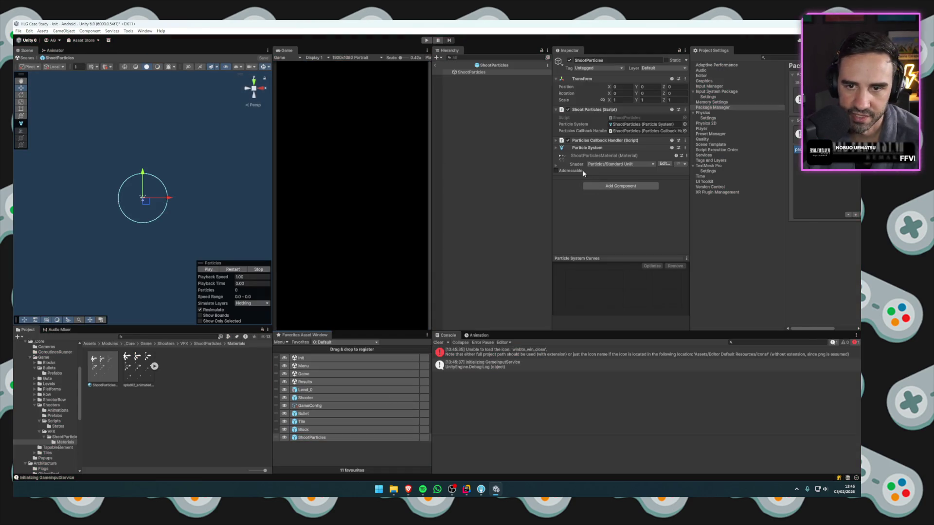
click(574, 148)
scroll(570, 204, down, 5)
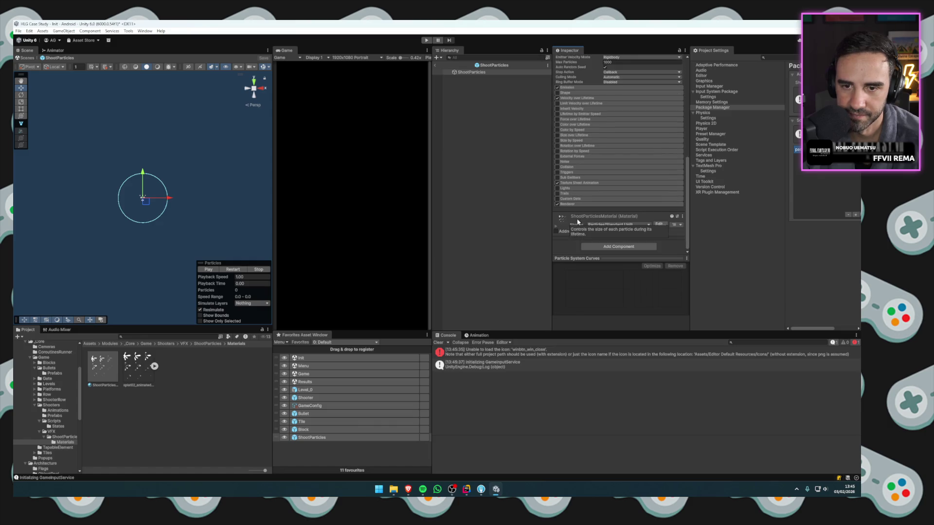
click(569, 204)
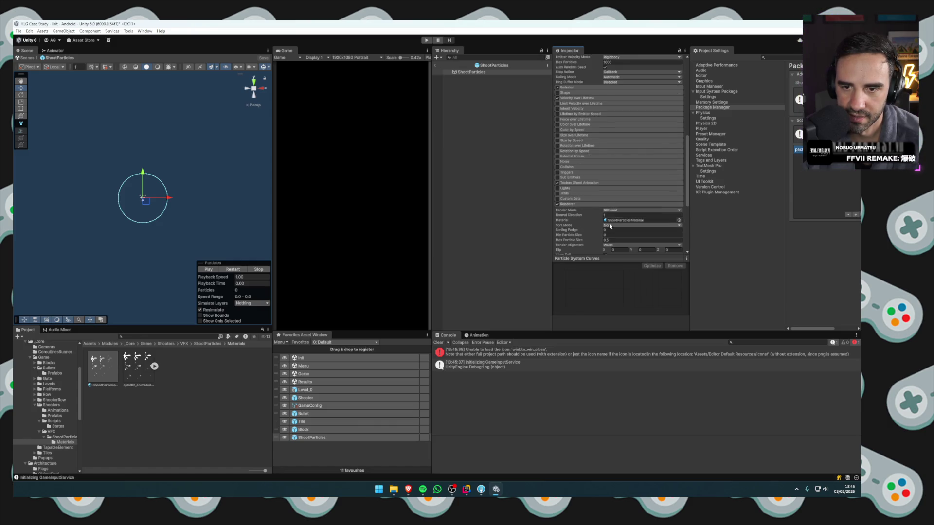
scroll(610, 226, down, 3)
click(616, 191)
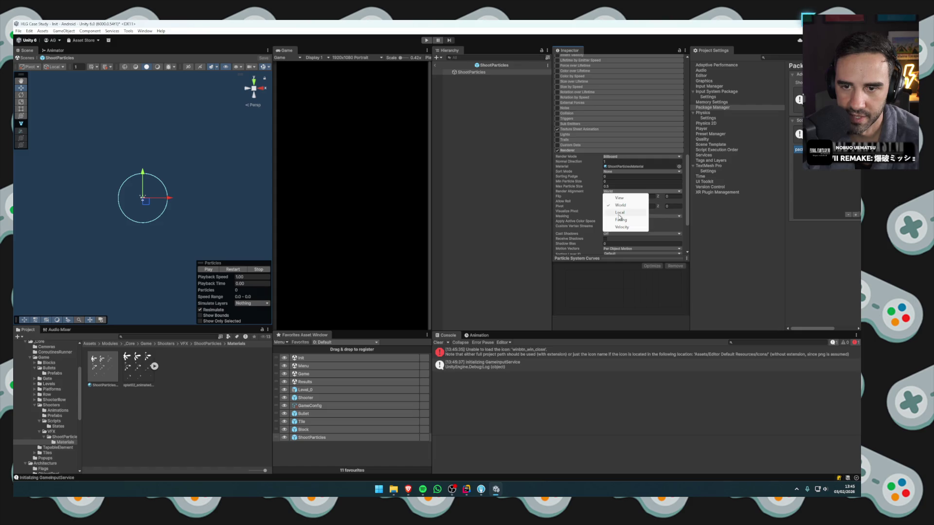
click(618, 212)
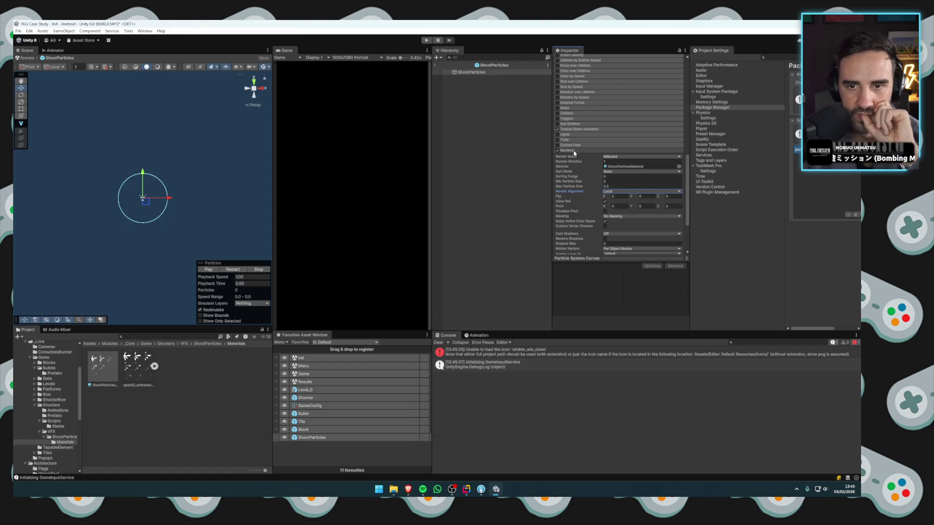
click(434, 64)
click(426, 41)
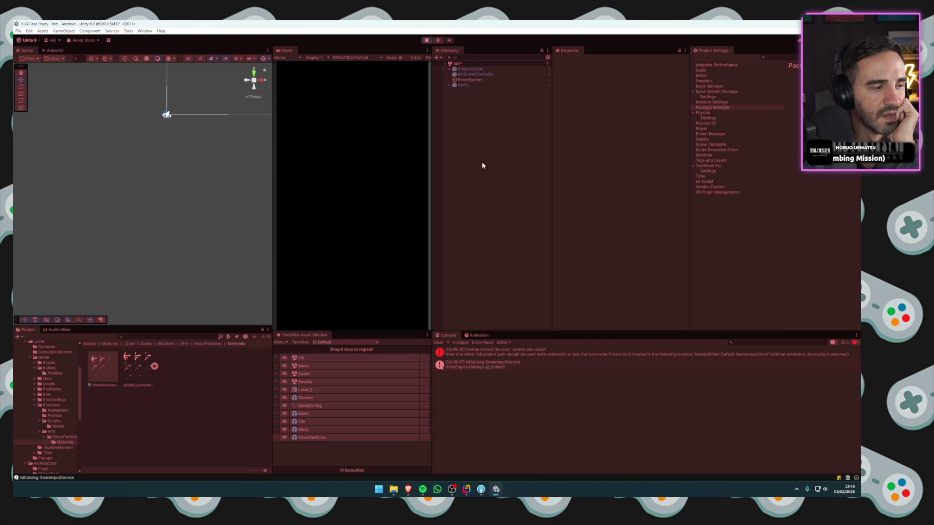
click(368, 274)
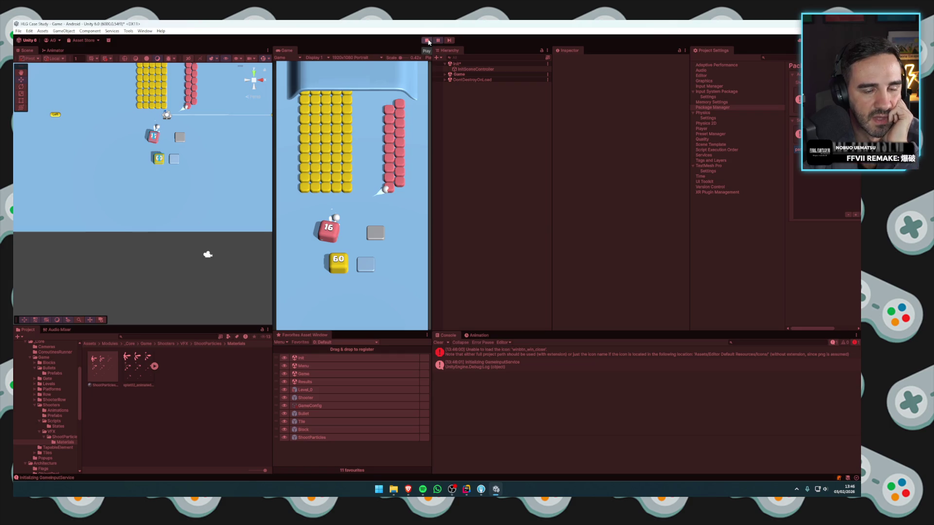
click(427, 40)
click(314, 438)
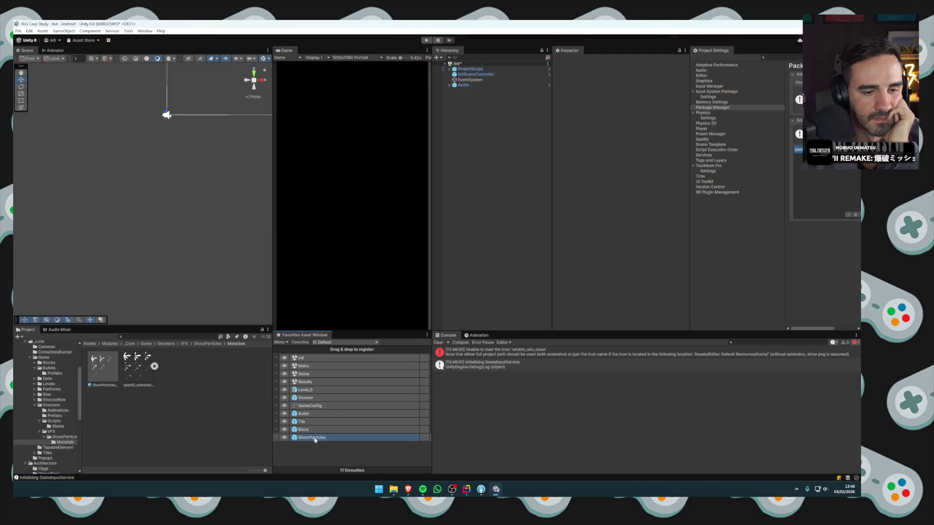
Change the ShootParticles Renderer's Render Alignment to Facing, then bring up a new browser tab.
double_click(314, 439)
click(578, 165)
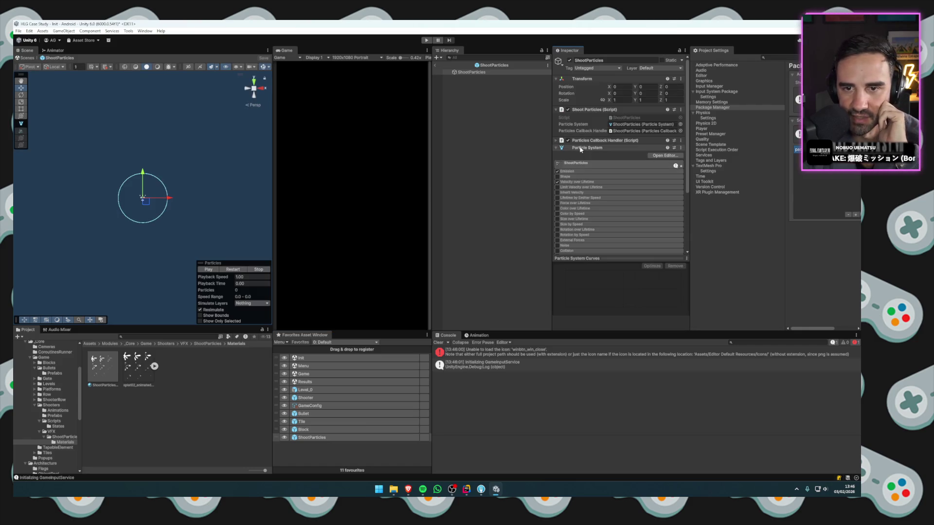
scroll(591, 231, down, 3)
click(580, 205)
scroll(595, 219, down, 2)
click(613, 228)
click(620, 255)
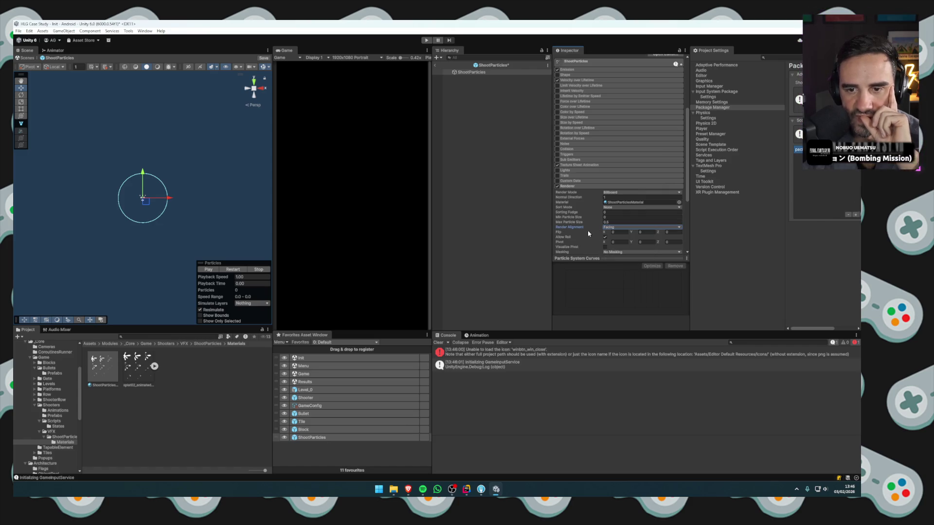
click(640, 233)
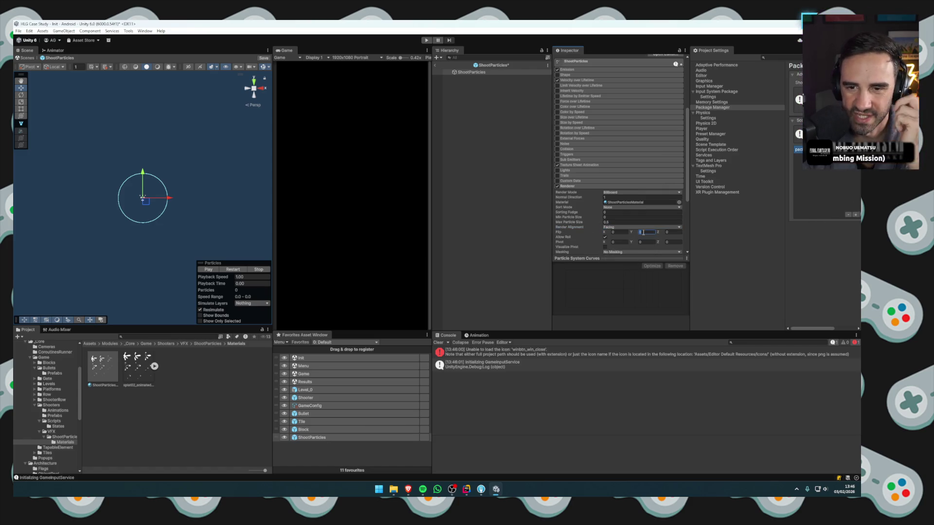
click(414, 492)
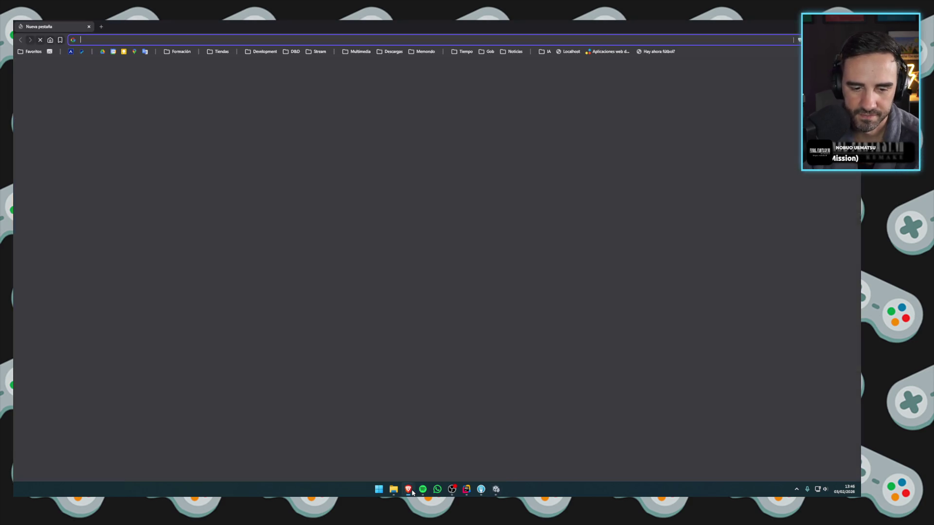
Search 'render alignment unity particles' and read the ParticleSystemRenderer.alignment documentation.
text(render aligm)
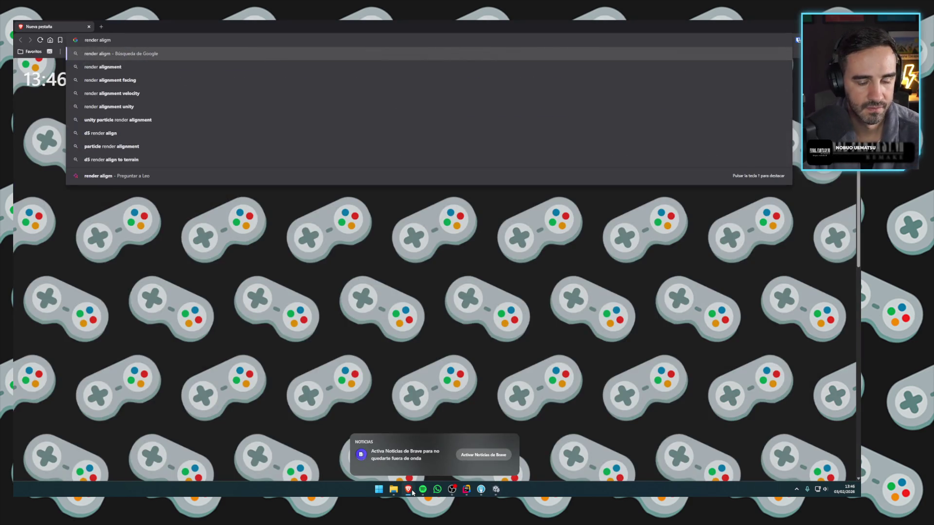
key(BackSpace)
text(n)
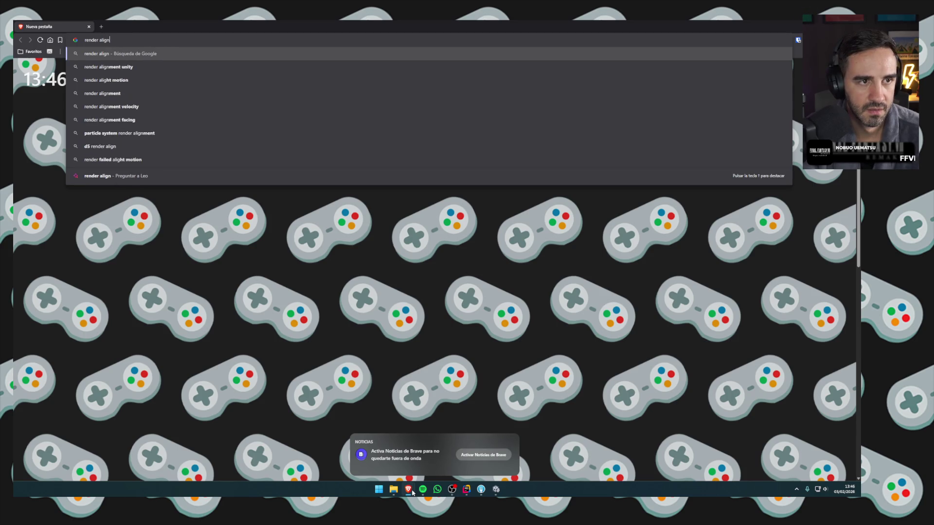
text(ment unity particl)
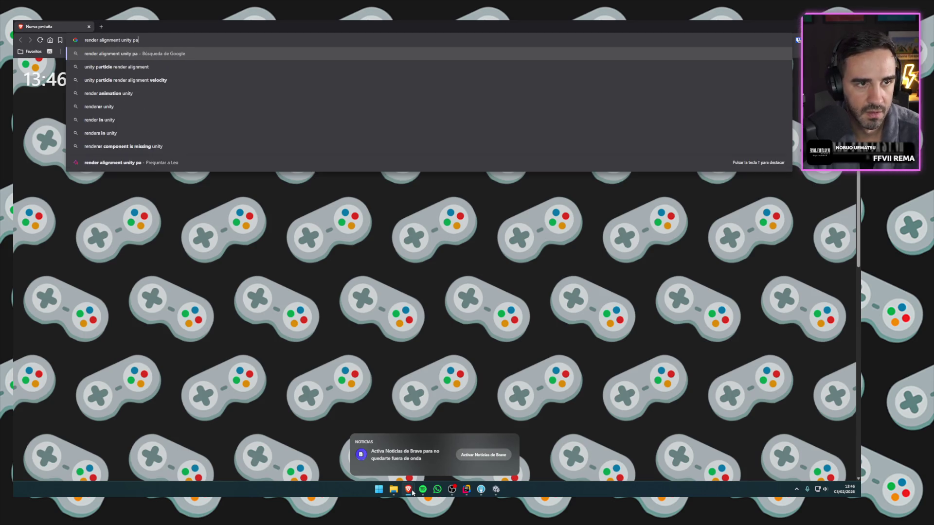
key(Return)
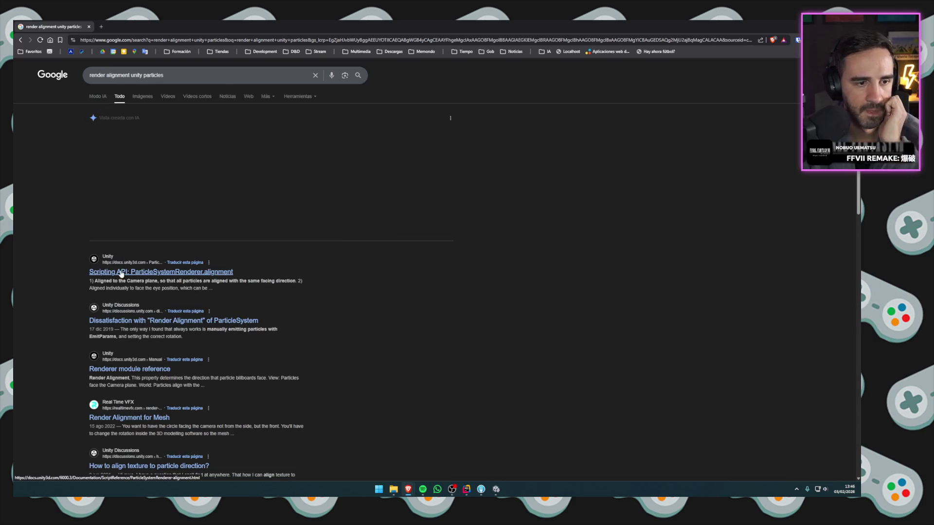
click(265, 273)
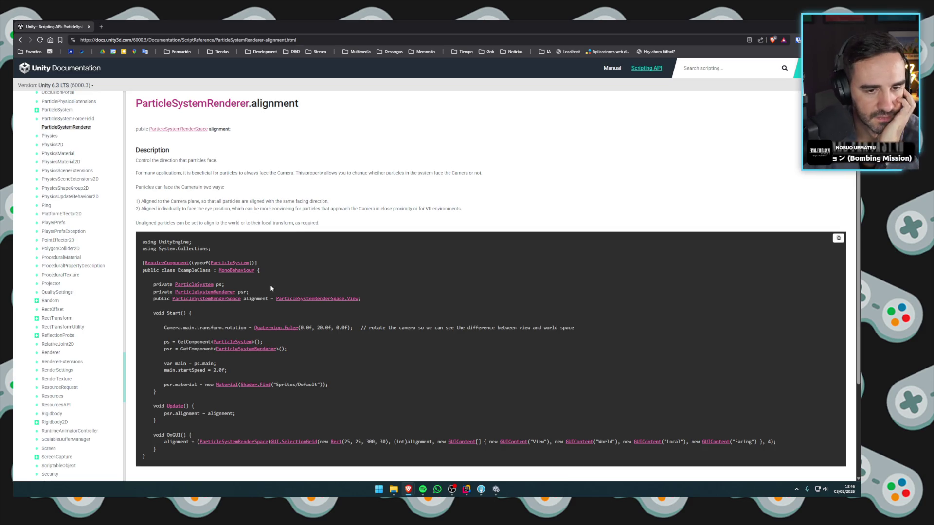
scroll(271, 289, down, 3)
scroll(248, 268, up, 3)
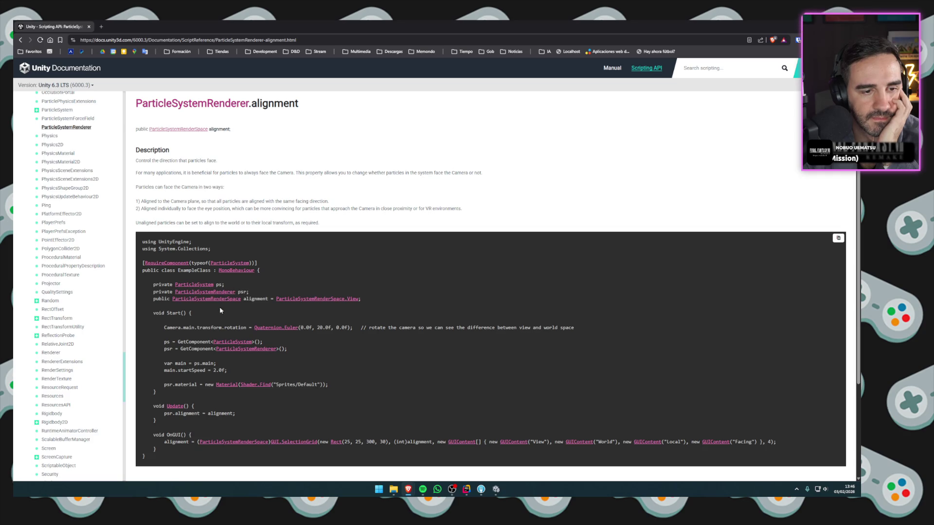
scroll(217, 317, down, 1)
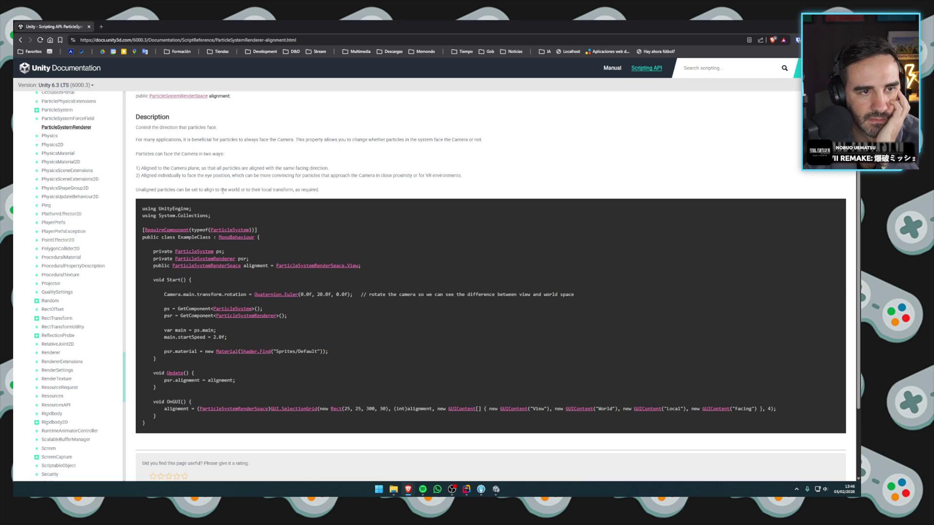
key(alt+Left)
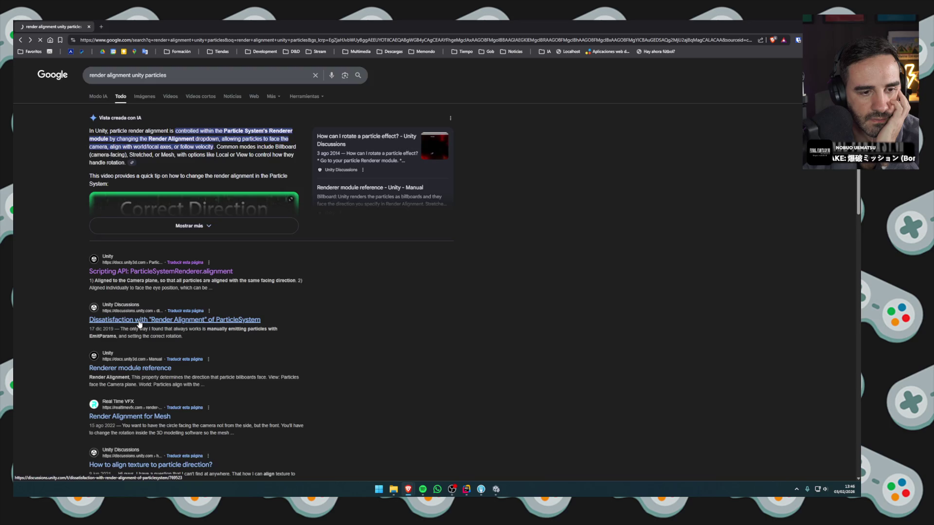
Read the Render Alignment Discussions thread, then return to Unity.
click(140, 320)
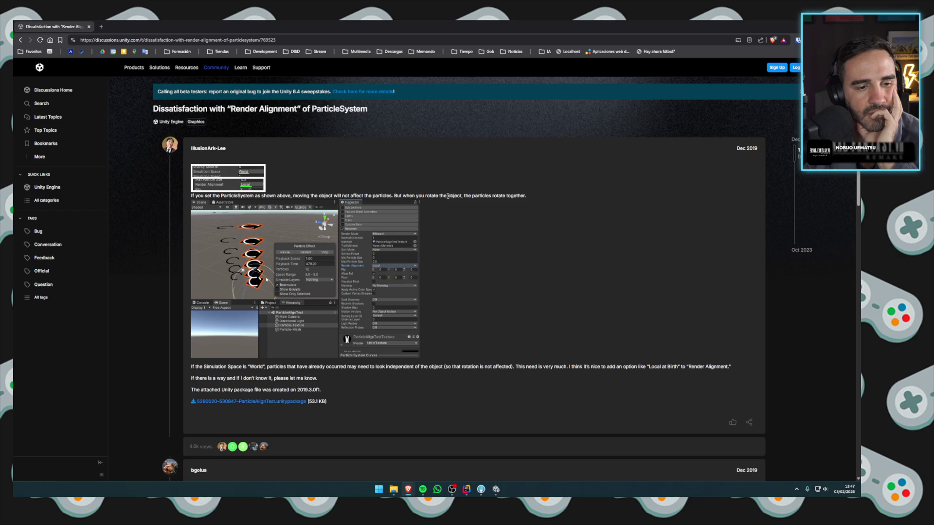
scroll(301, 364, down, 5)
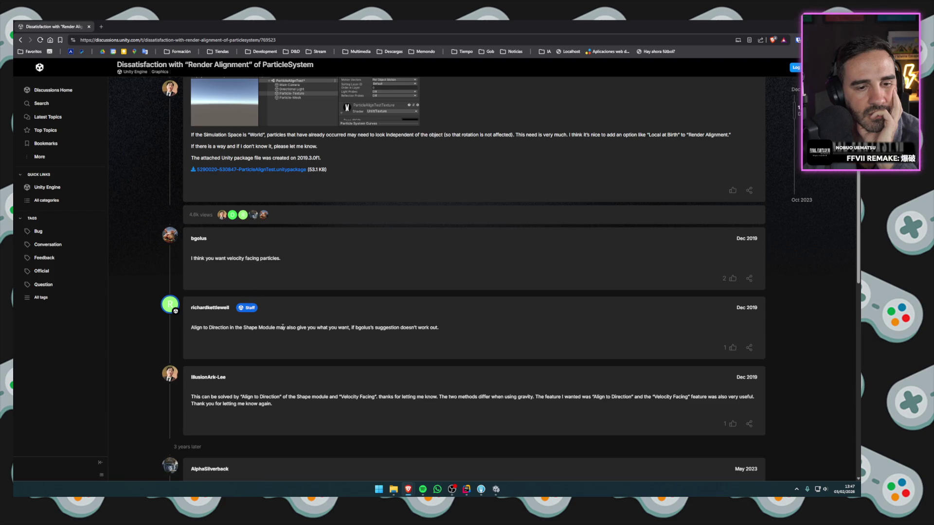
click(496, 491)
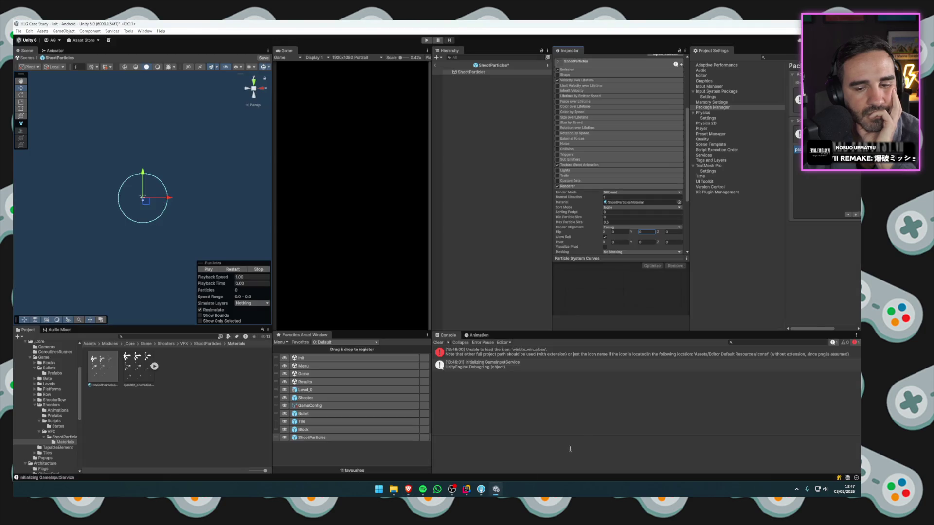
Try Velocity and View render alignments, then set the ShootParticles Renderer alignment to World.
click(632, 227)
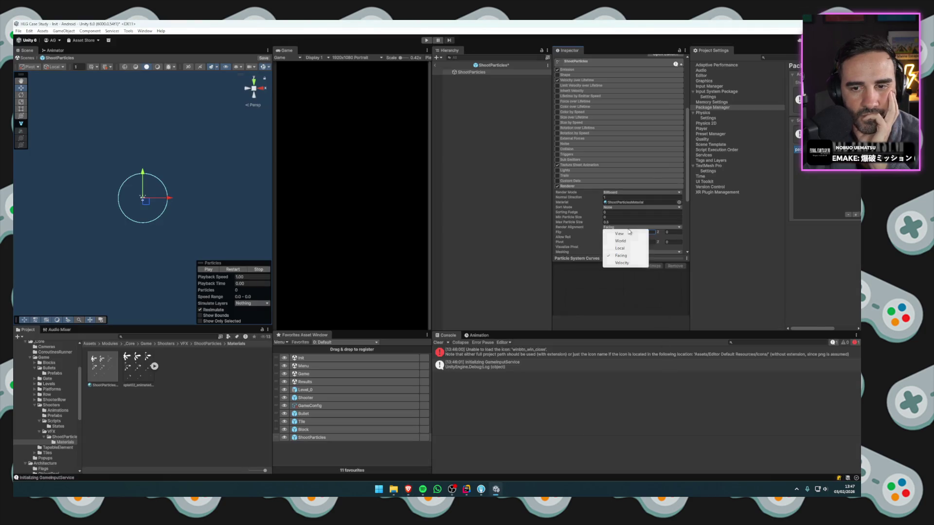
click(620, 265)
click(641, 232)
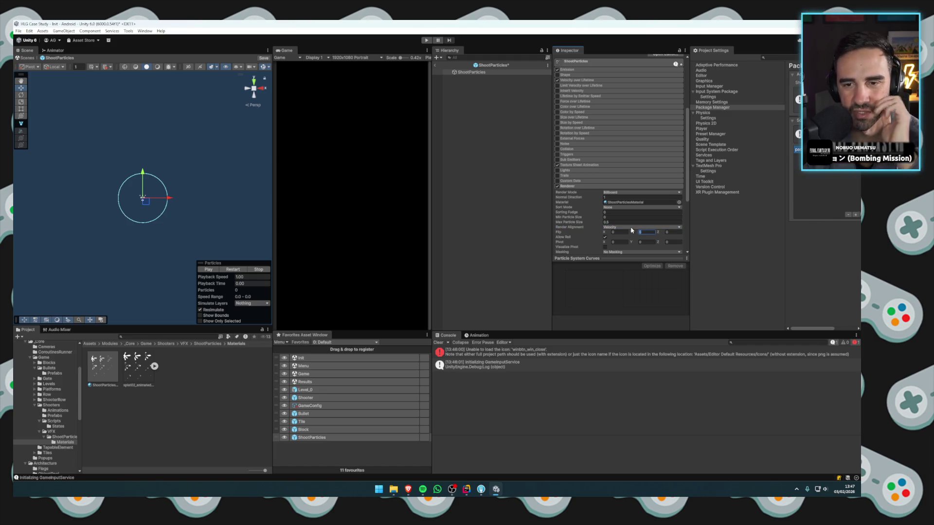
click(631, 228)
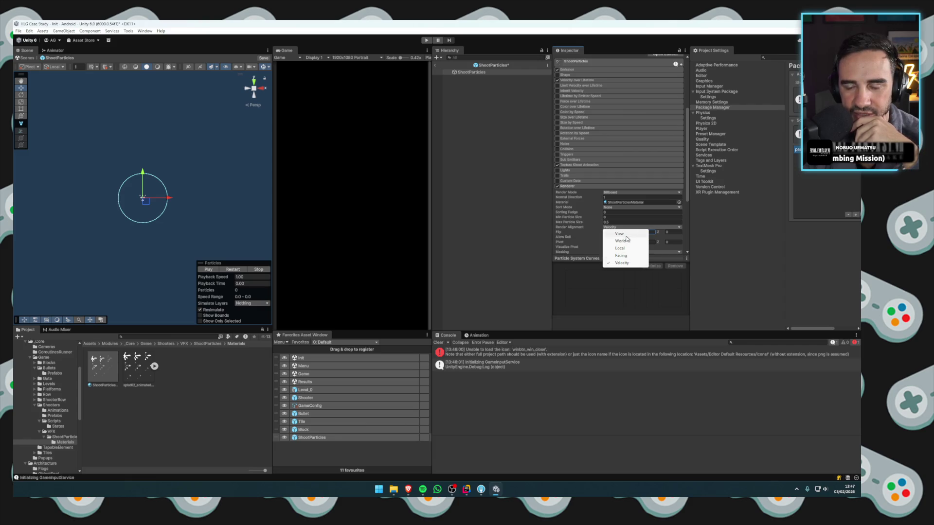
click(620, 234)
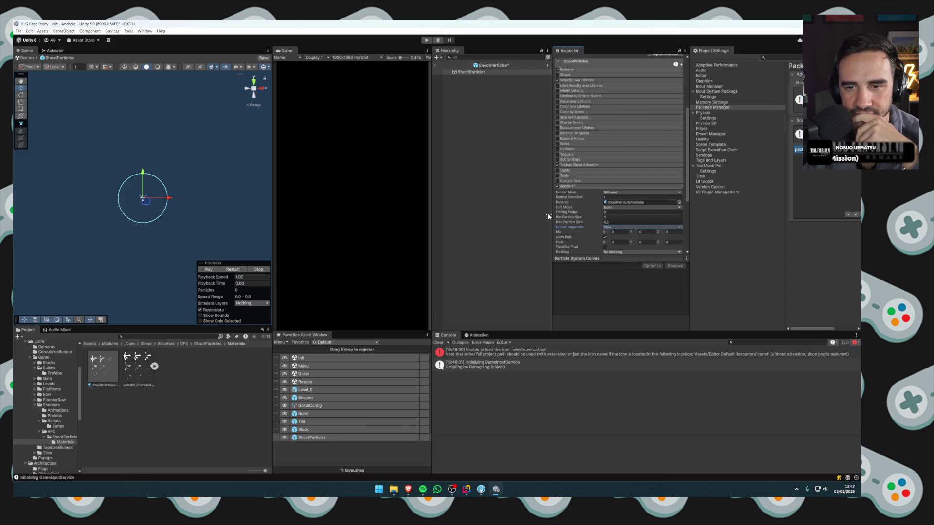
click(557, 186)
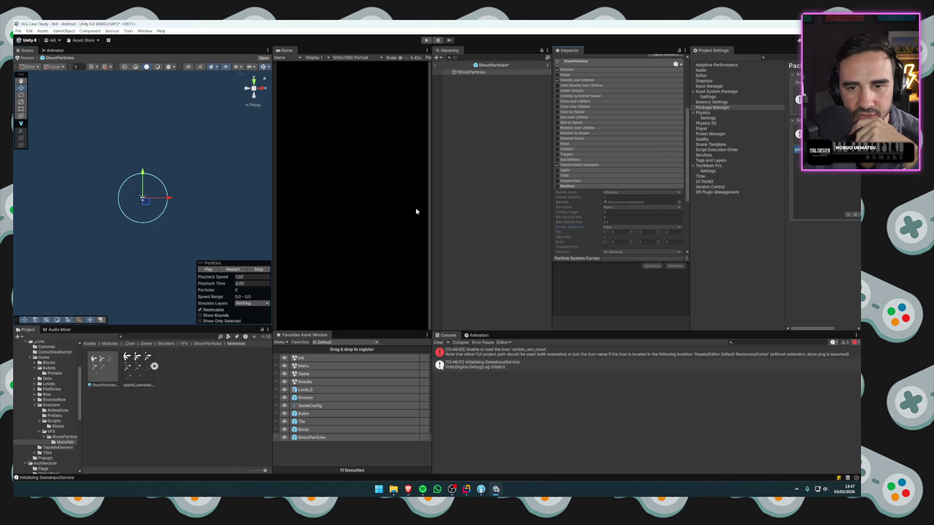
click(557, 186)
scroll(621, 222, down, 1)
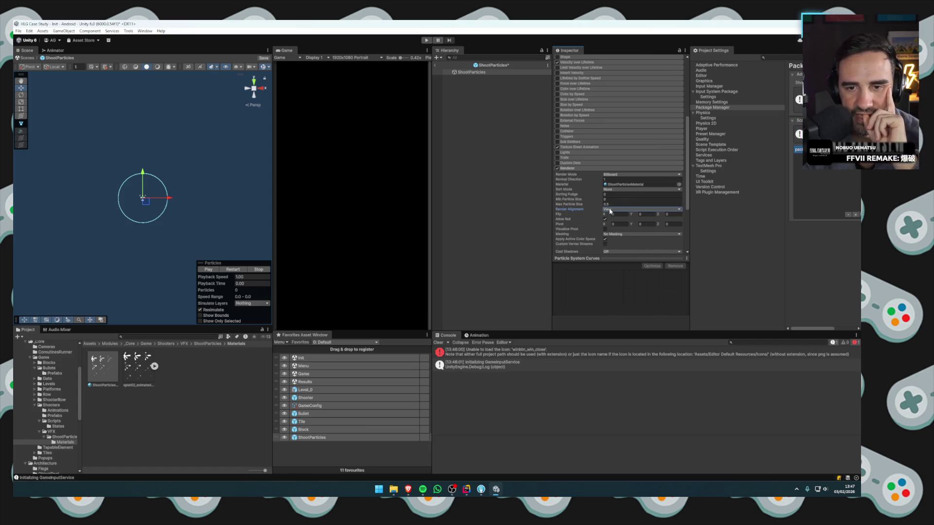
click(610, 211)
click(621, 224)
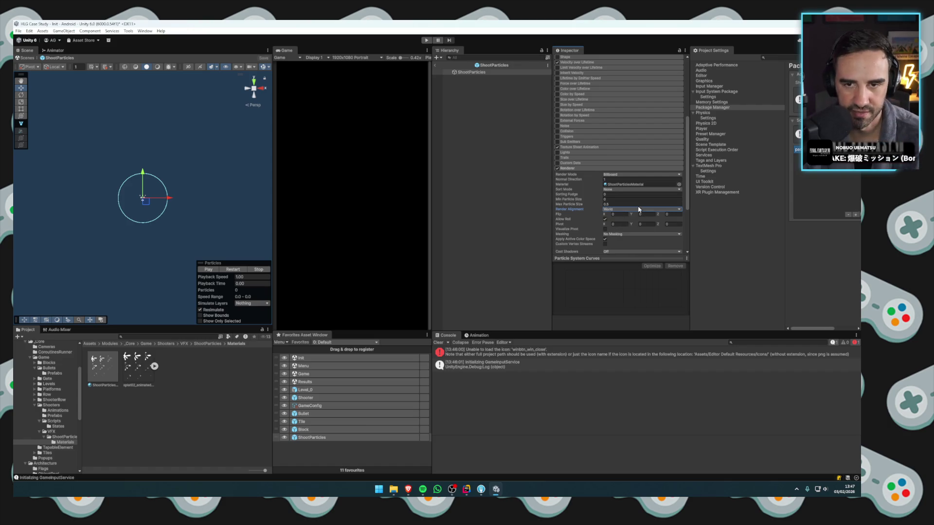
click(639, 209)
Exit the ShootParticles prefab editing and enter Play mode with Ctrl+P.
click(526, 201)
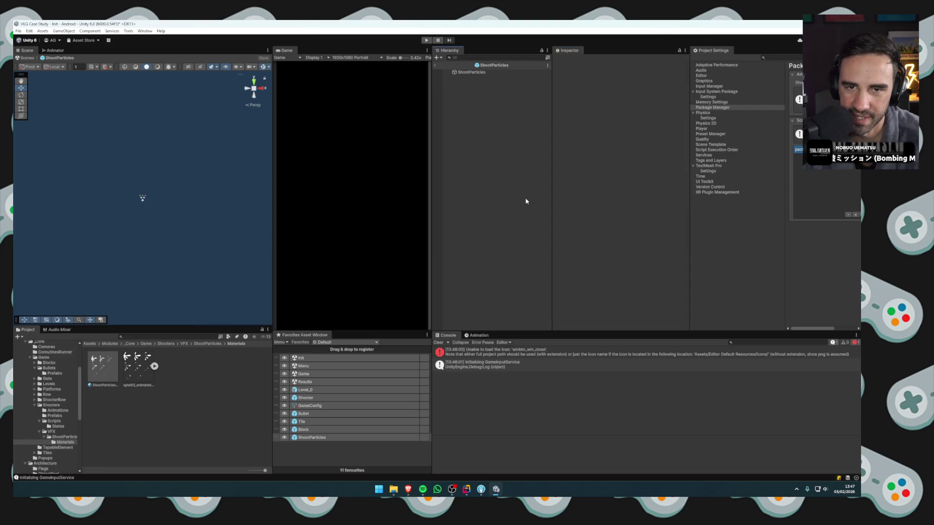
click(435, 65)
key(ctrl+p)
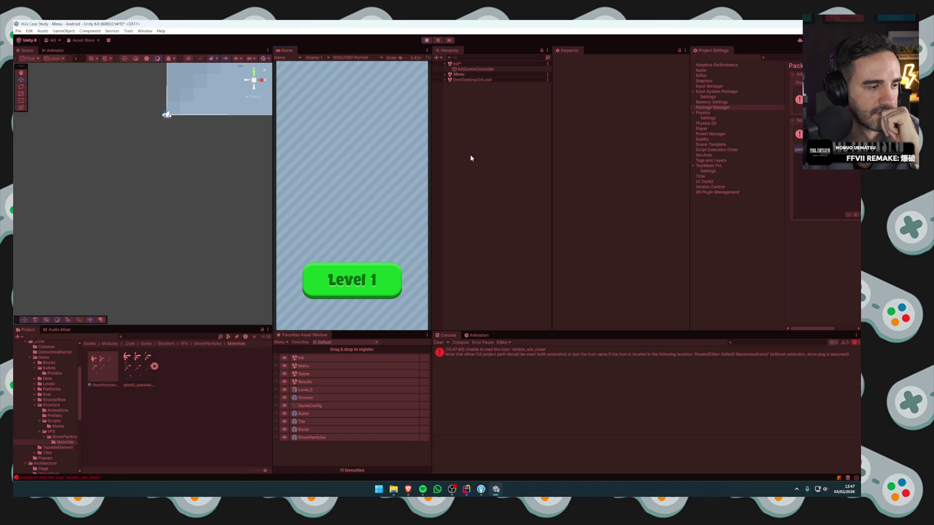
Start Level 1, select a ShootParticles(Clone) via the 'icl' filter and frame it in the Scene view.
click(395, 266)
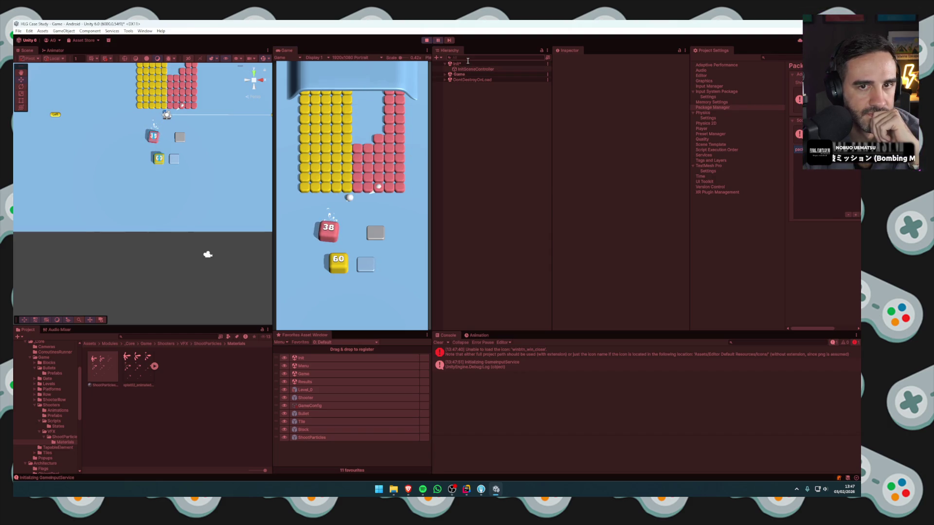
text(particl)
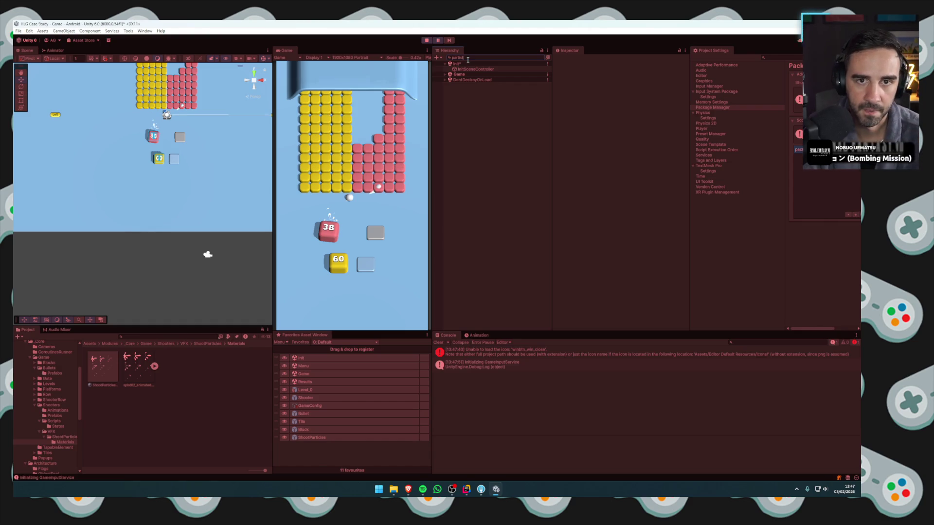
click(472, 170)
click(541, 57)
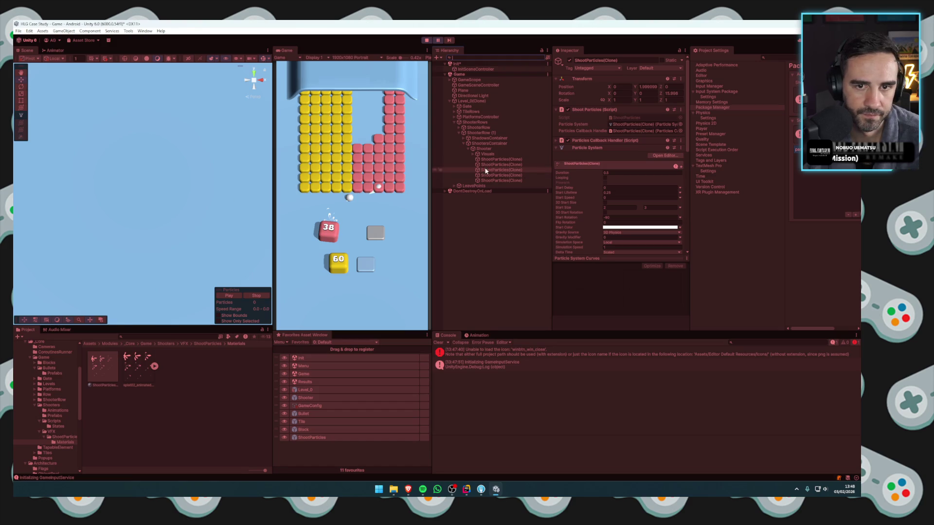
double_click(501, 169)
mouse_move(217, 210)
mouse_down()
mouse_move(162, 221)
mouse_move(245, 240)
mouse_move(231, 232)
mouse_up()
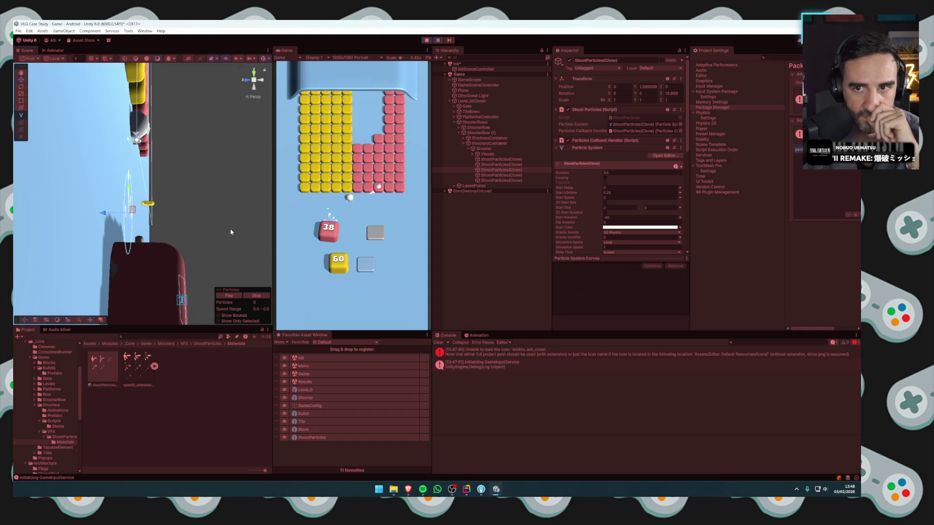
mouse_move(194, 204)
mouse_down()
mouse_move(191, 238)
mouse_move(256, 168)
mouse_up()
Resume the game briefly, pause it, and bring up the Shooter code in Rider.
click(438, 41)
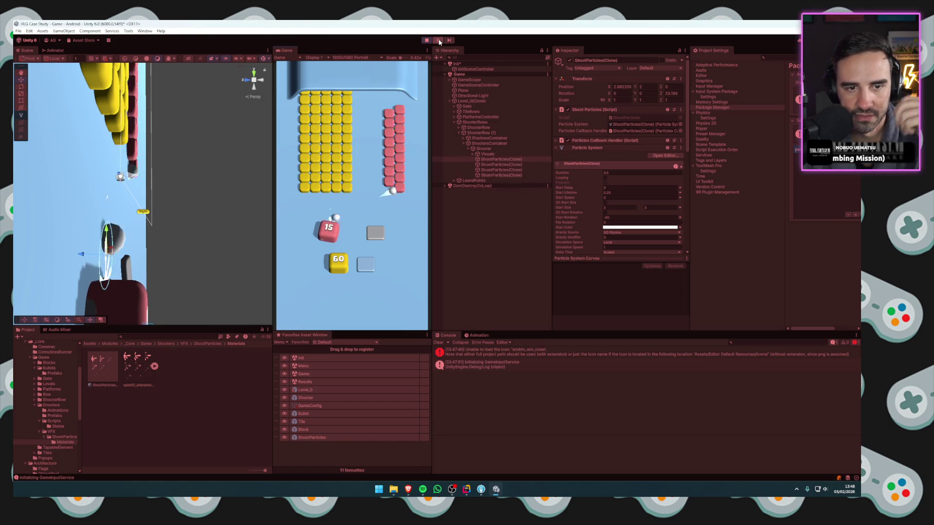
click(438, 40)
click(467, 487)
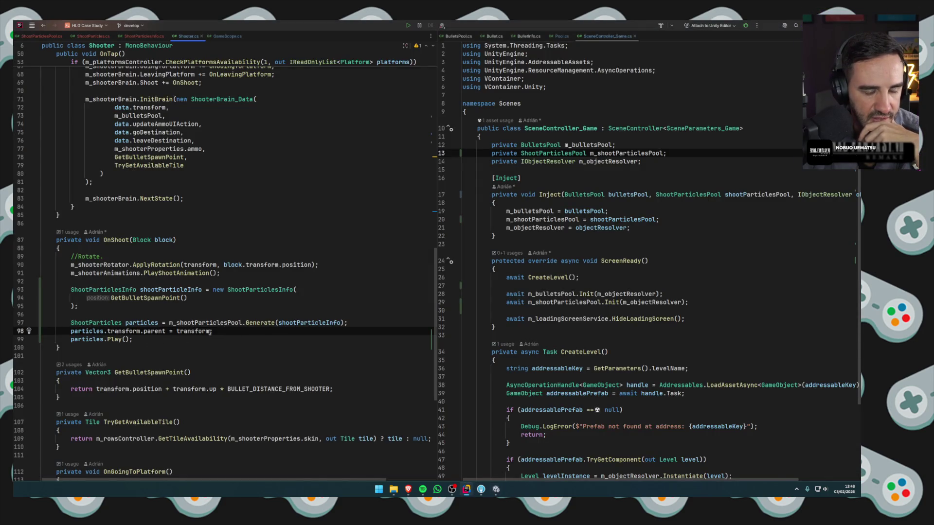
Add 'particles.transform.parent = null;' after particles.Play() in OnShoot, then return to Unity.
click(150, 339)
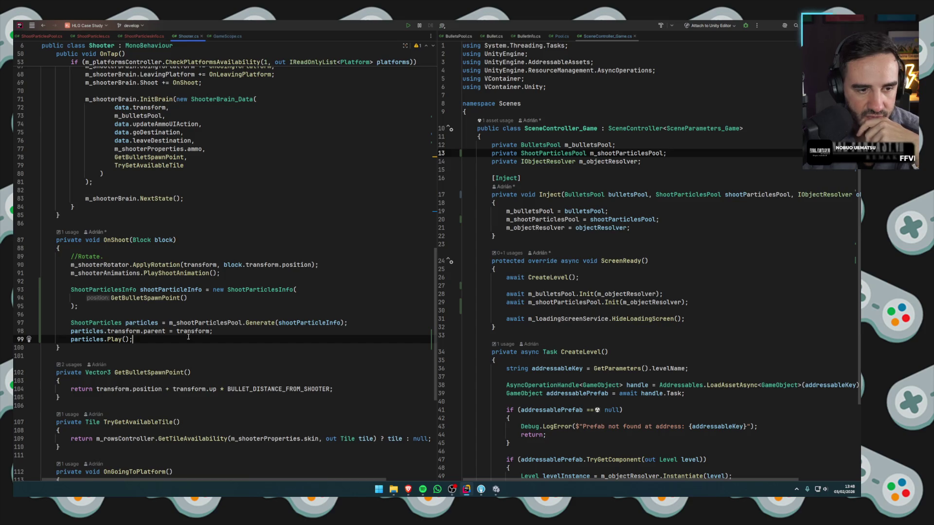
scroll(188, 337, down, 2)
click(219, 281)
click(149, 289)
key(Return)
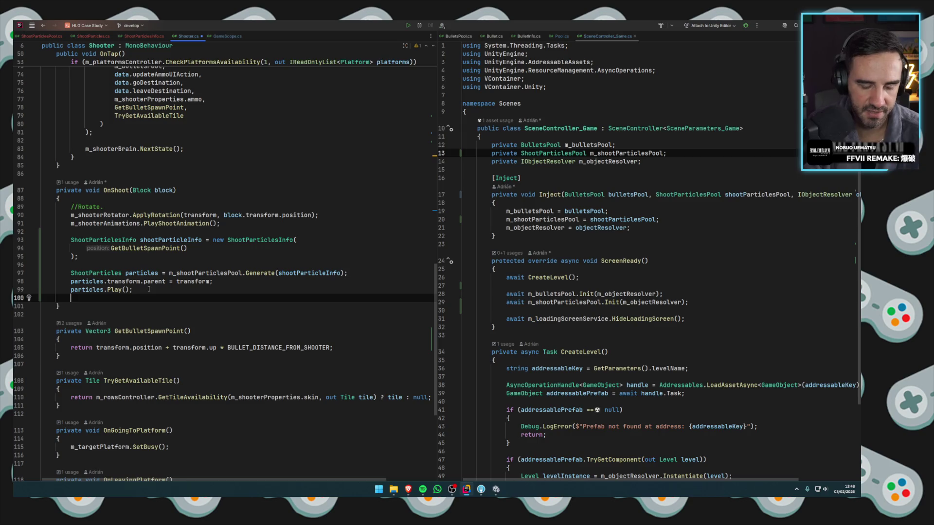
text(particles.tr)
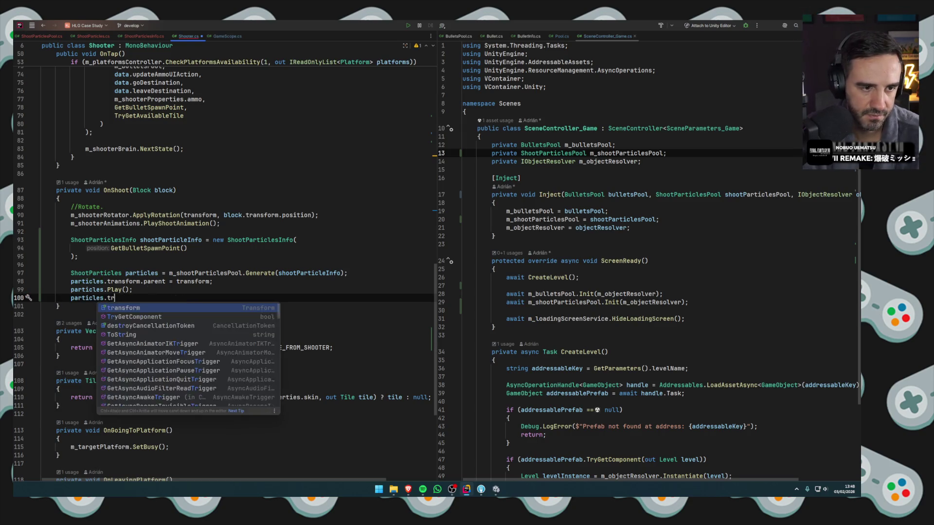
text(ansform.parent = null;)
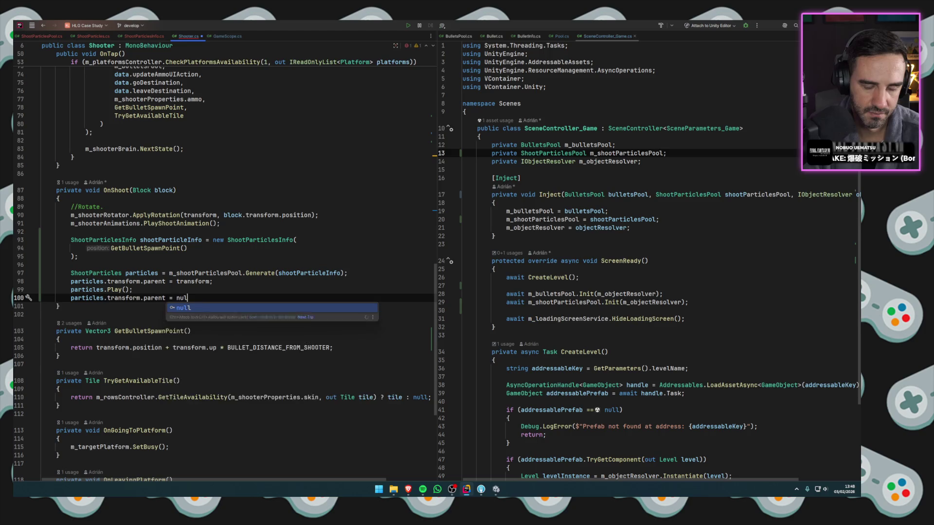
click(222, 280)
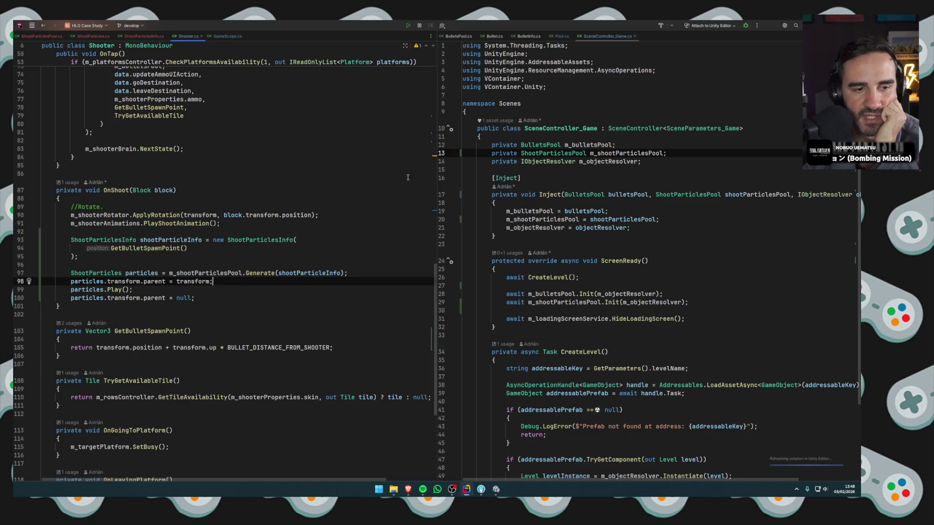
key(alt+Tab)
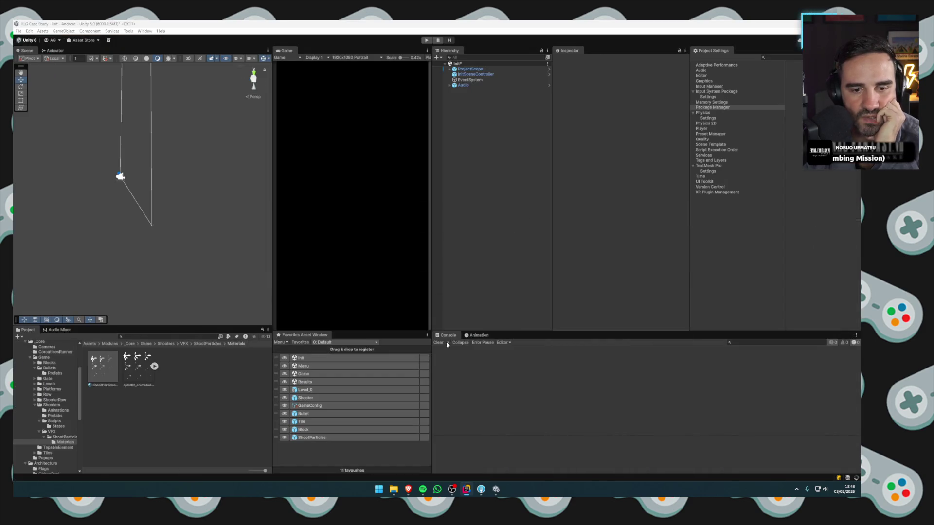
Clear the Console and set the ShootParticles prefab's Simulation Space to World.
click(439, 343)
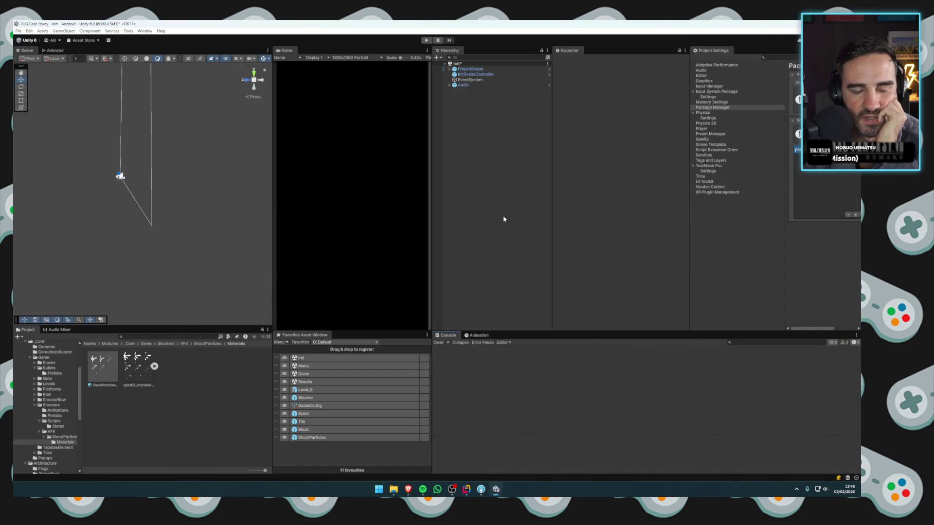
double_click(337, 437)
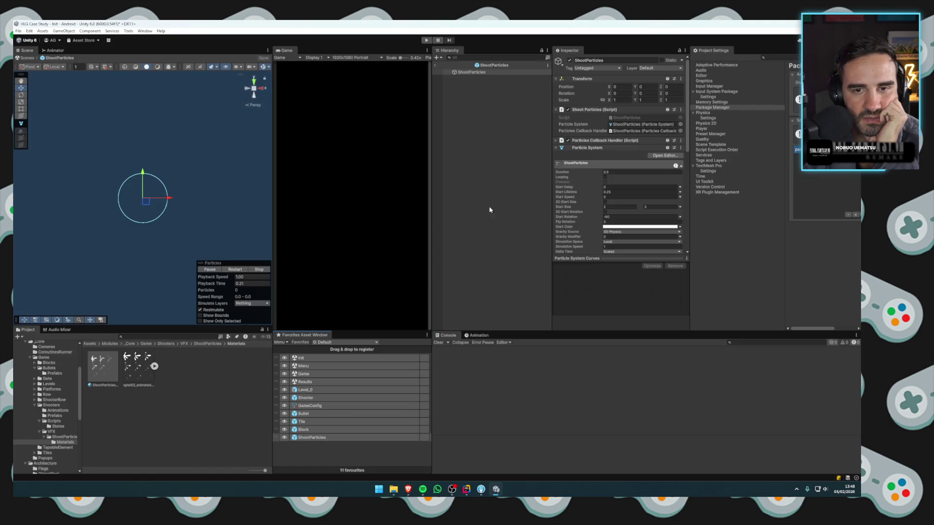
scroll(586, 212, down, 3)
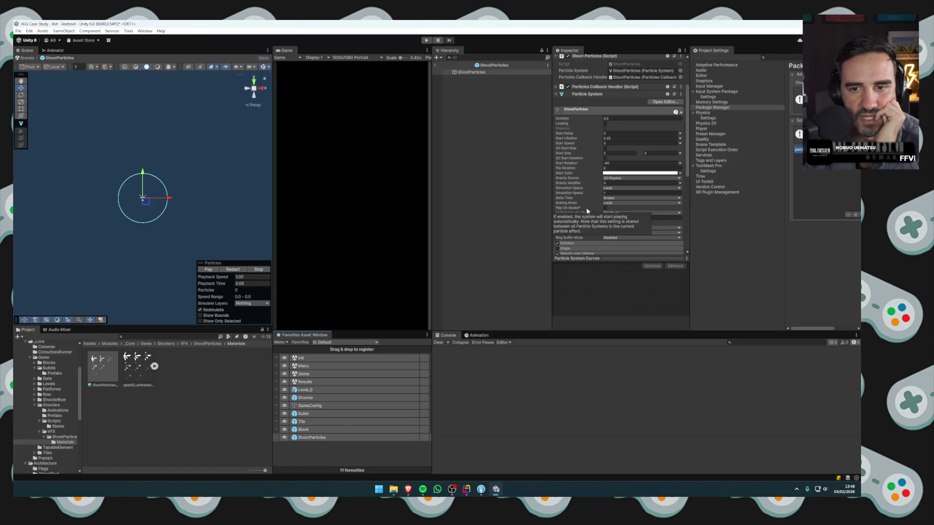
click(608, 188)
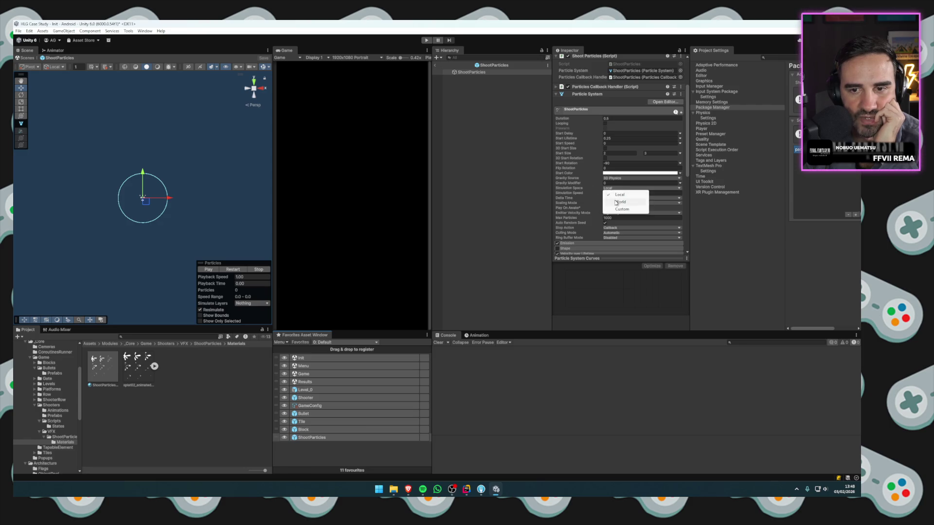
click(606, 198)
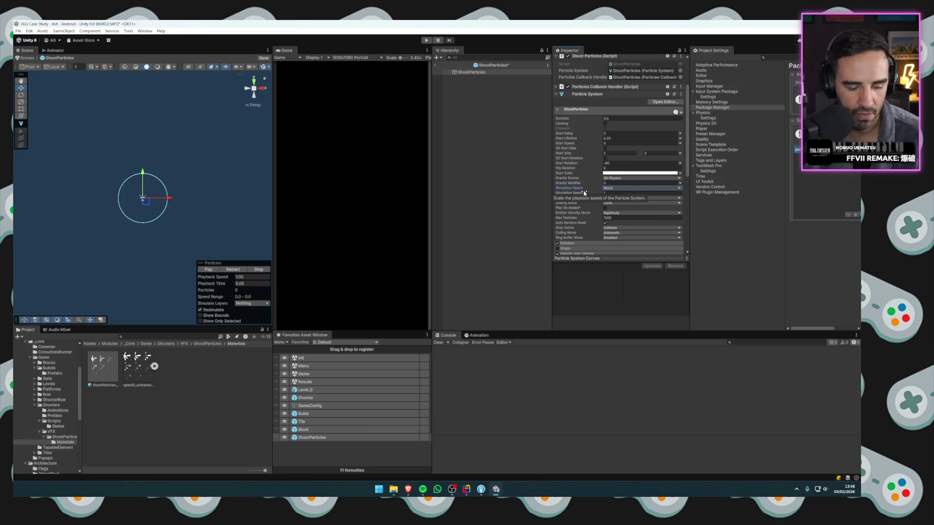
Comment out the particles.transform.parent = null line in Rider and go back to Unity.
key(alt+Tab)
click(199, 296)
key(ctrl+slash)
click(204, 290)
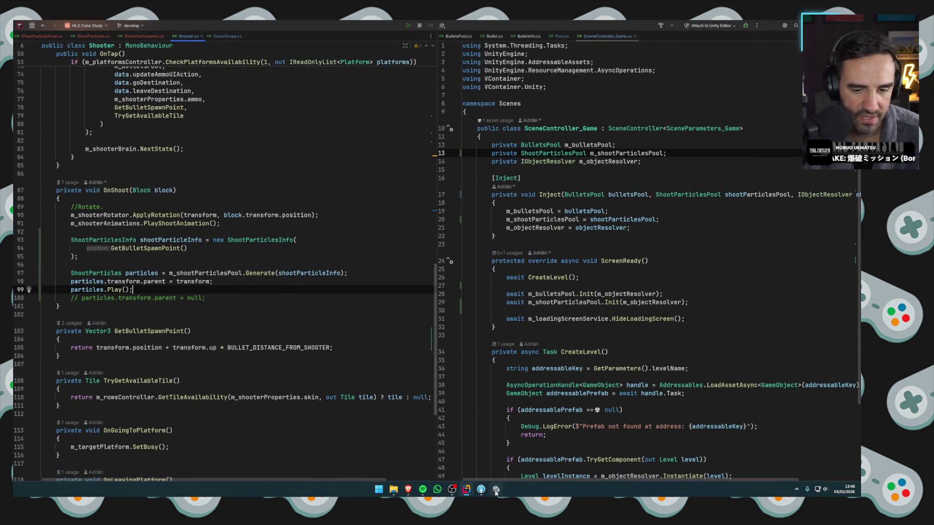
key(alt+Tab)
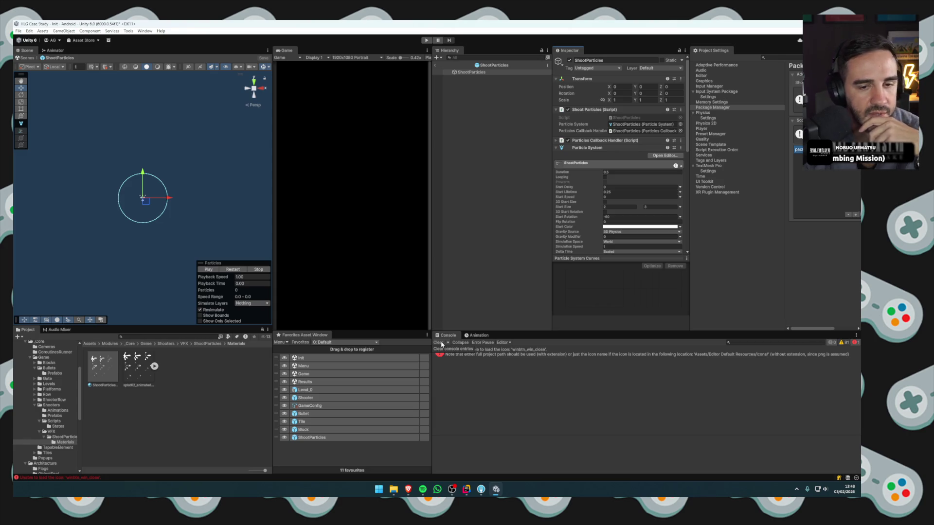
Clear the Console, play Level 1 and pause mid-shot.
click(438, 343)
click(426, 40)
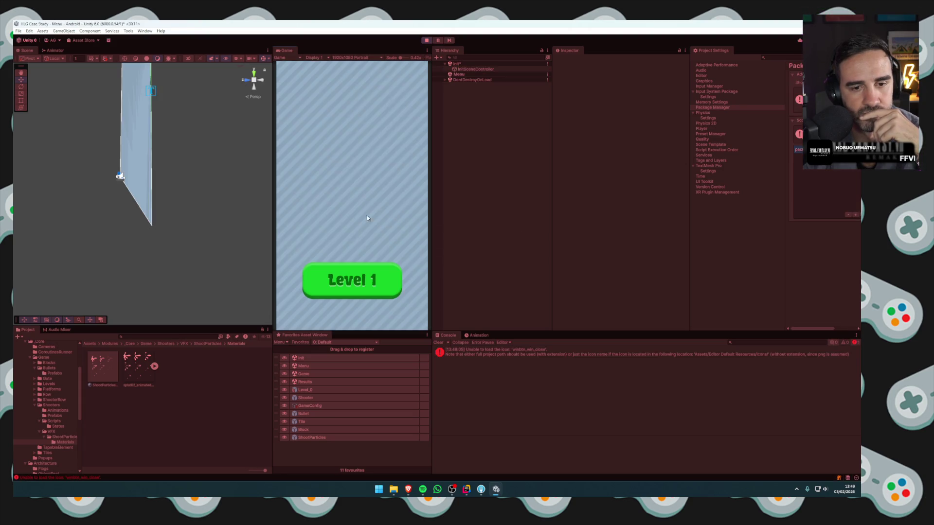
click(337, 279)
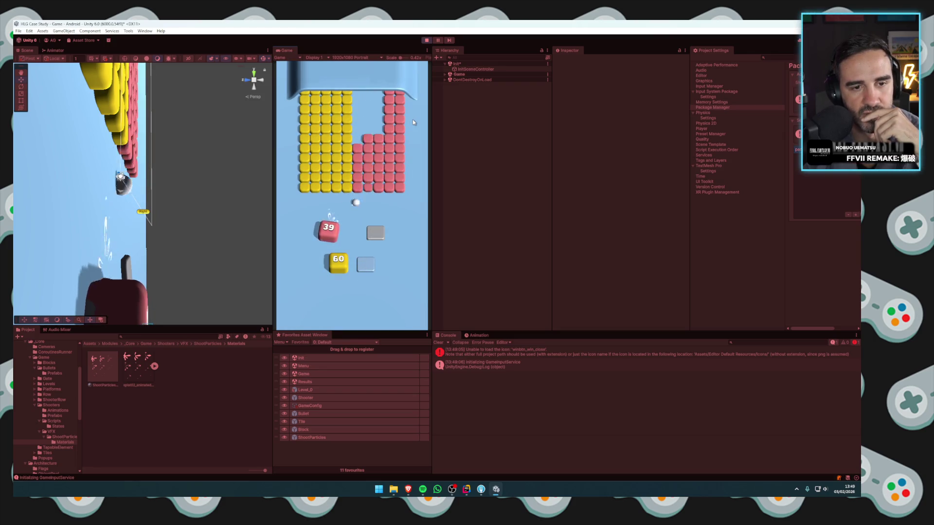
click(438, 41)
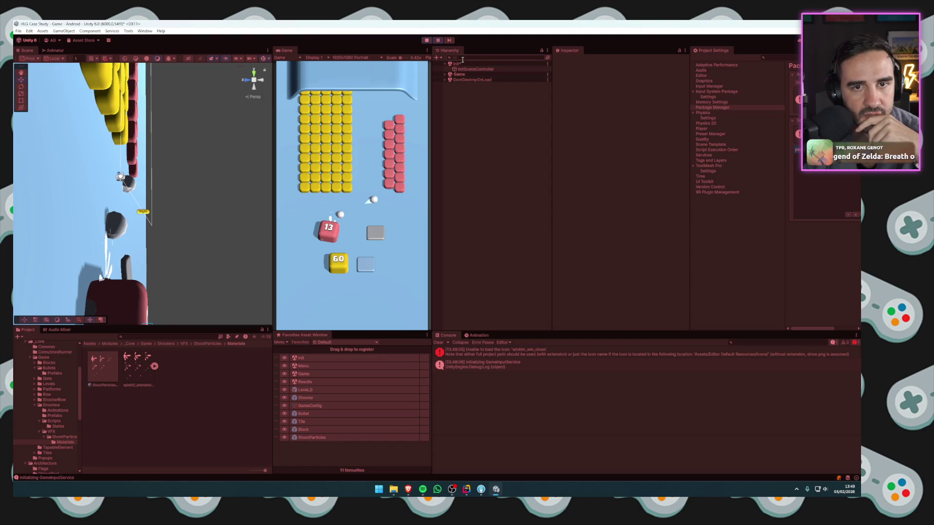
Find a Shooter via the 'shooter' Hierarchy search, frame it to inspect particles, then stop the game.
text(shooter)
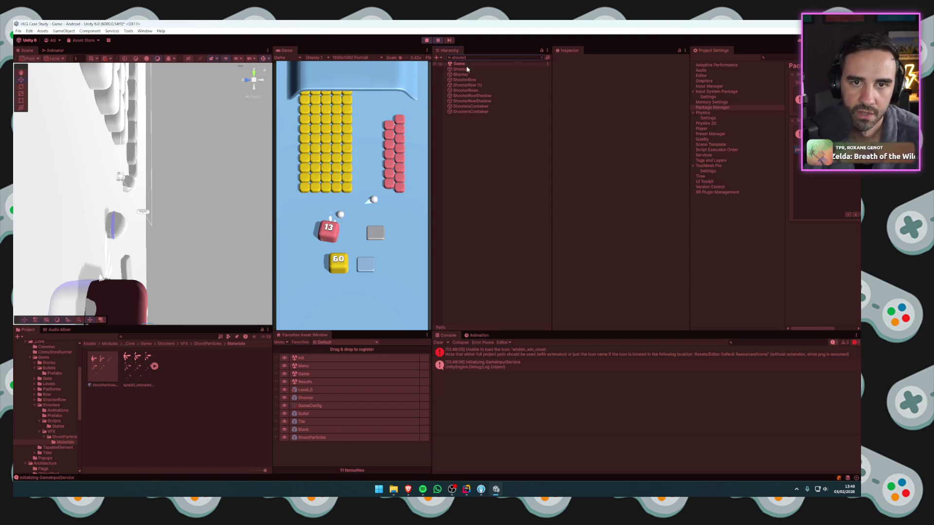
click(461, 74)
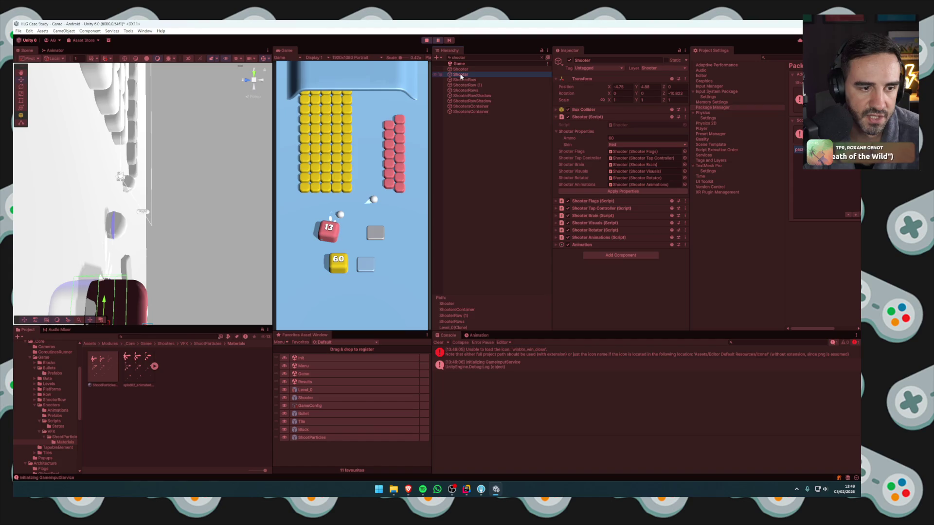
double_click(461, 74)
key(Escape)
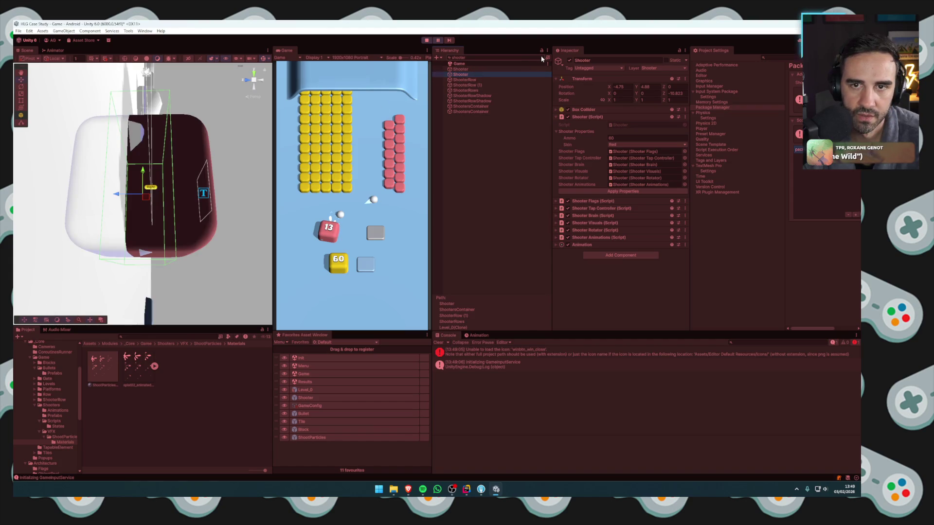
scroll(172, 195, up, 5)
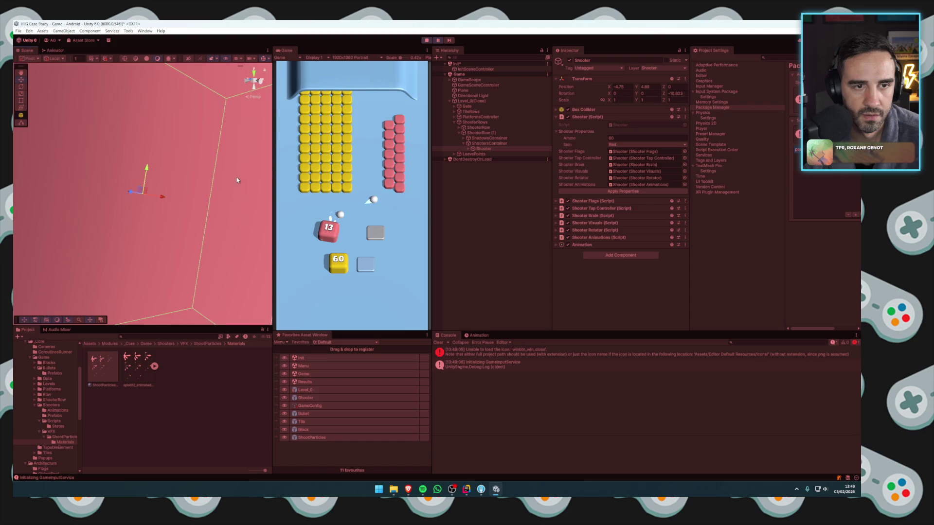
scroll(172, 195, down, 6)
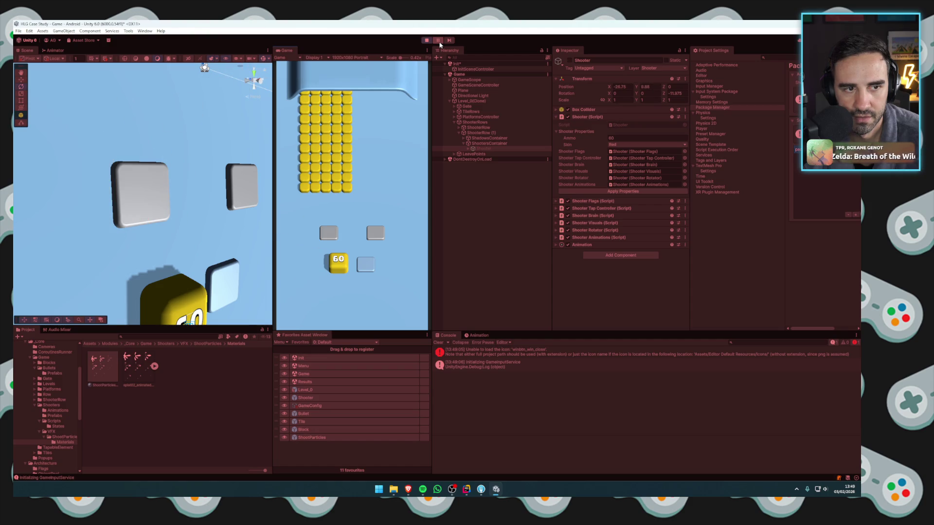
click(426, 41)
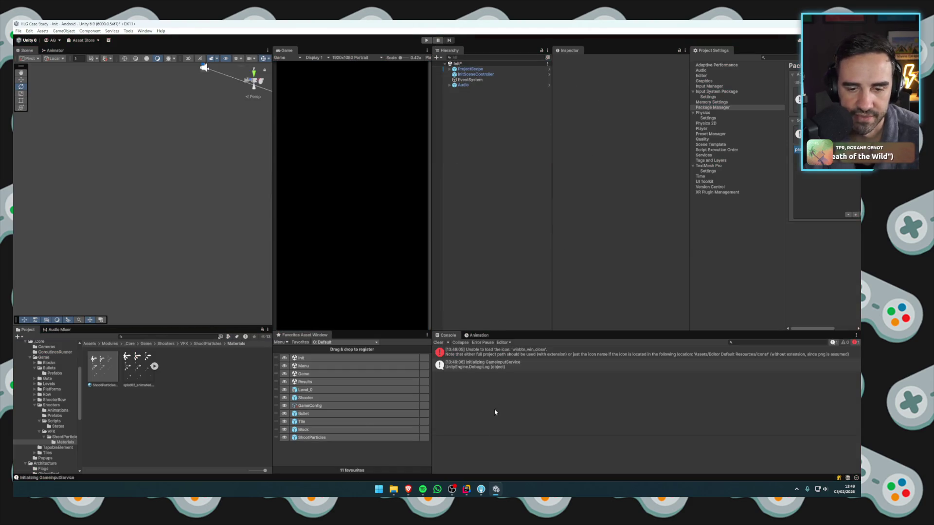
Clear the Console, run Level 1 in Play mode, stop it and clear the Console again.
click(439, 343)
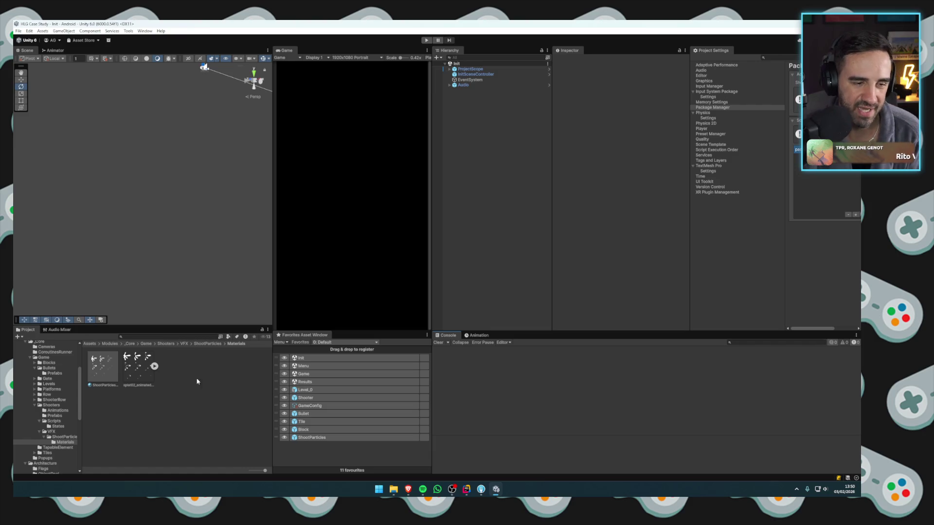
key(ctrl+p)
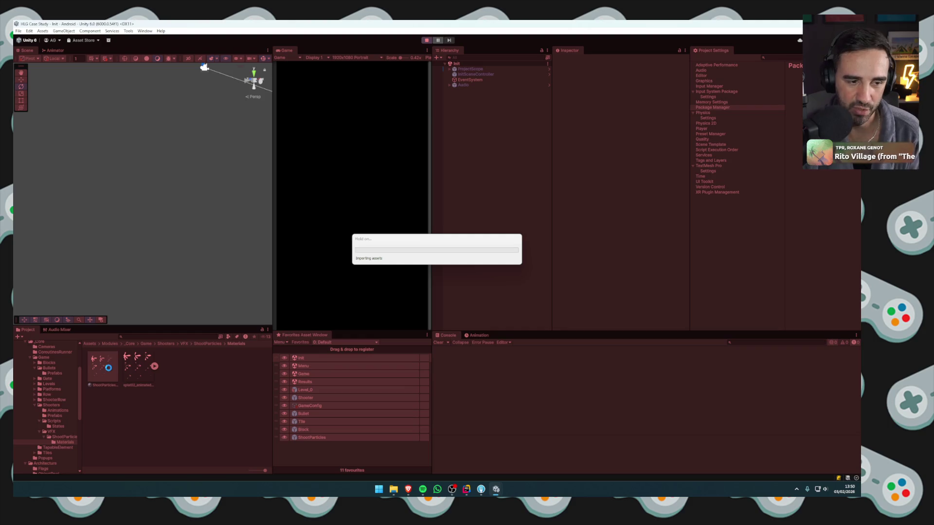
click(348, 277)
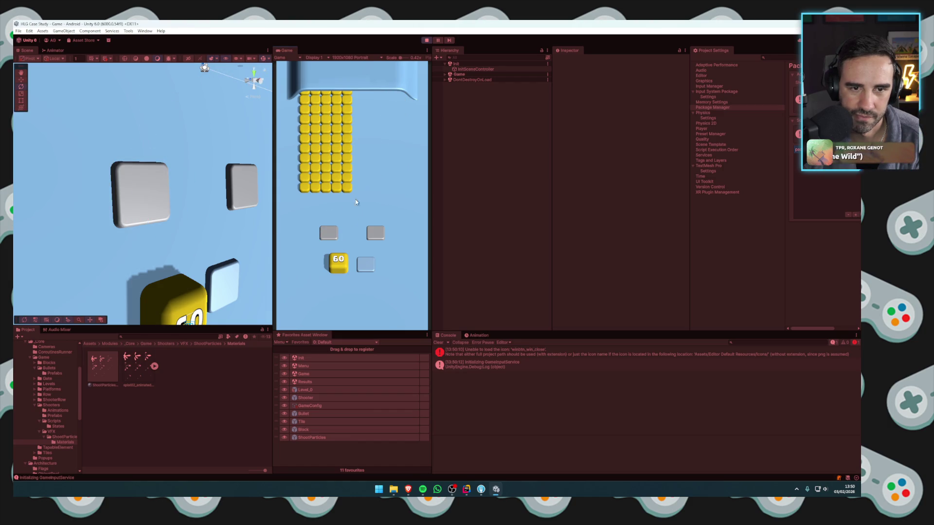
click(427, 40)
click(440, 343)
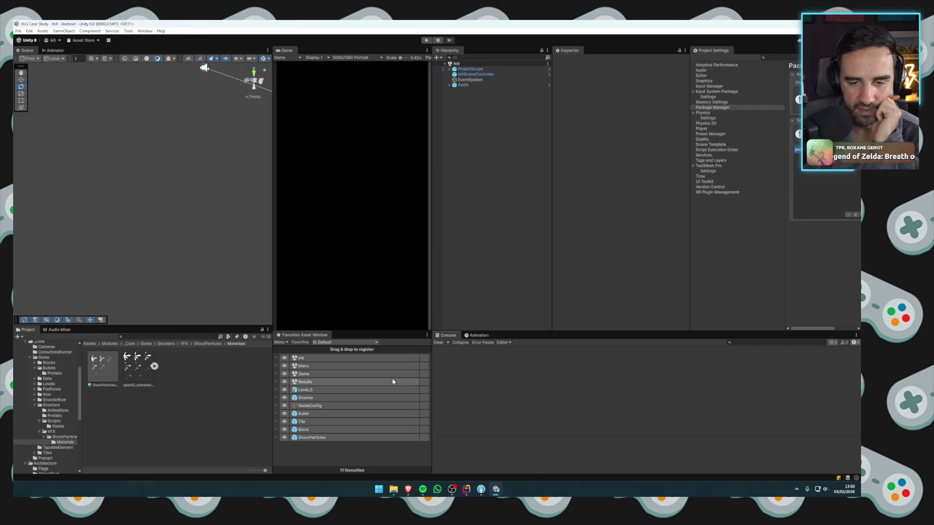
click(837, 492)
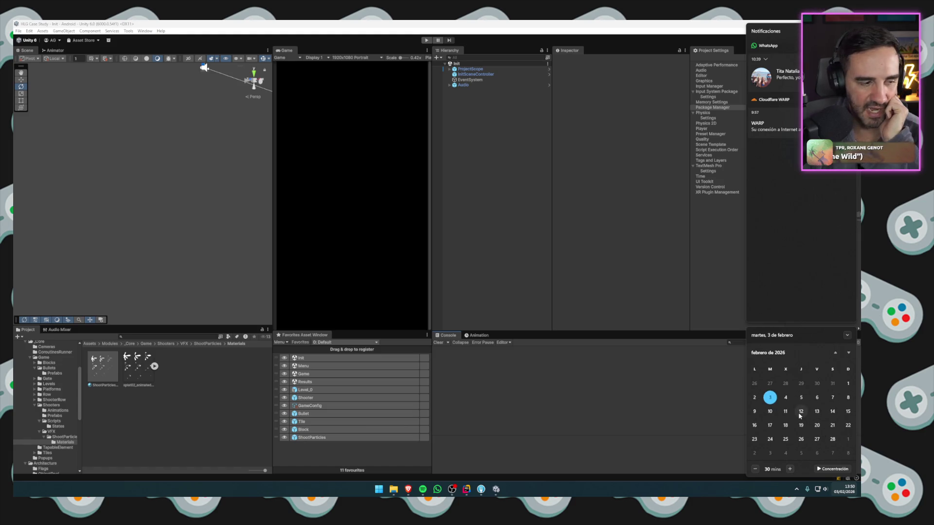
click(618, 407)
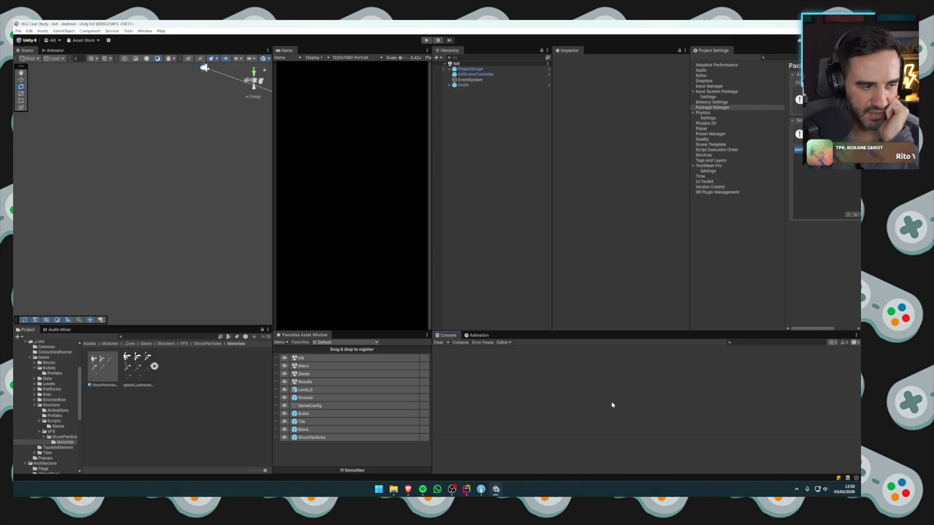
click(857, 483)
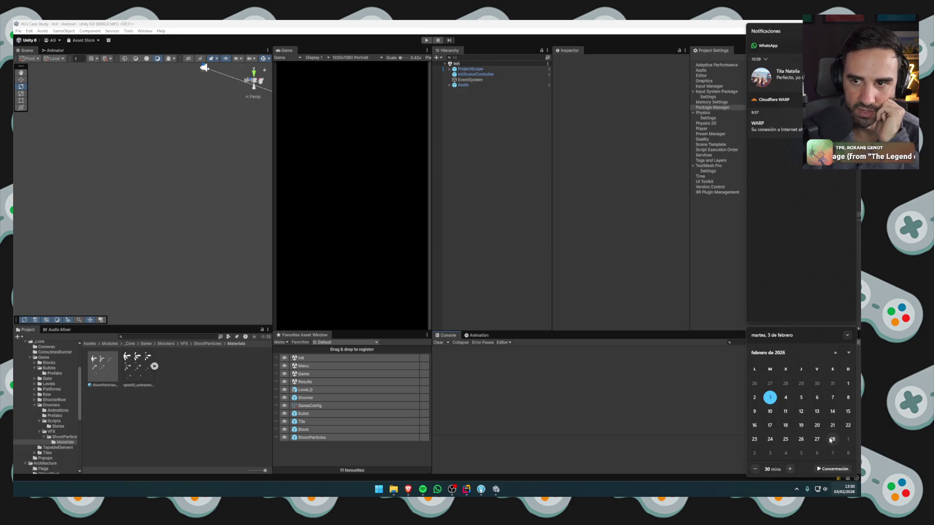
click(688, 404)
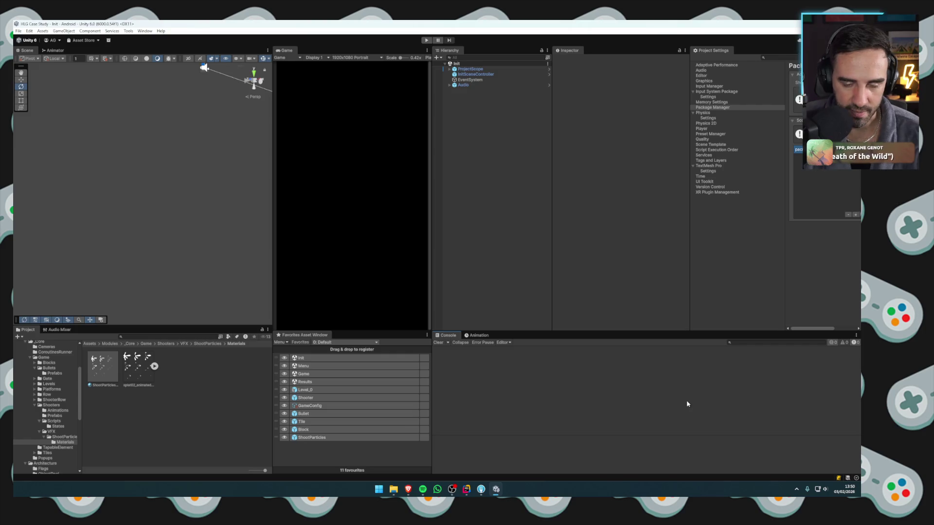
click(844, 489)
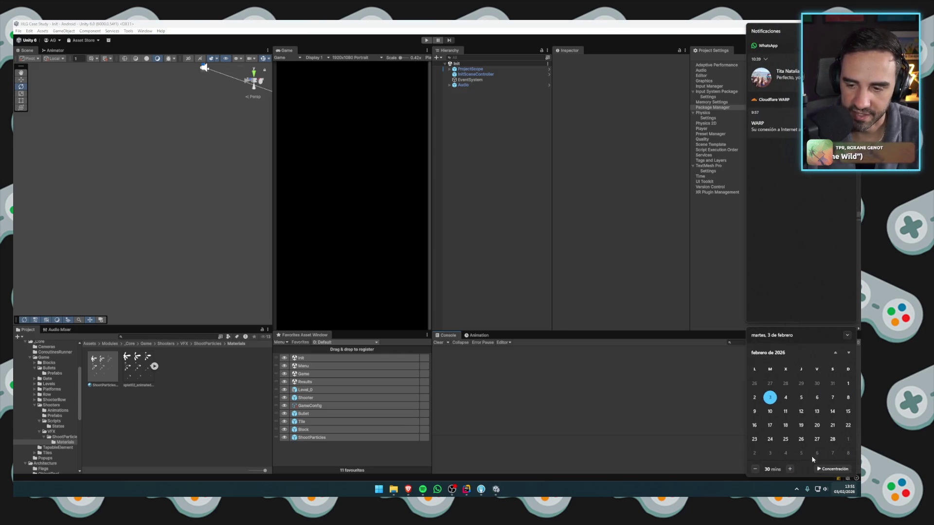
click(594, 383)
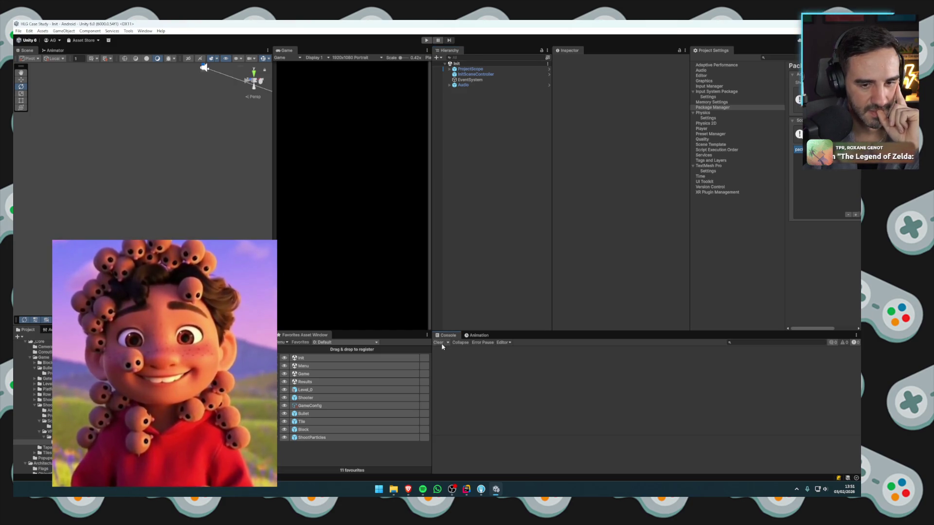
click(839, 490)
click(715, 441)
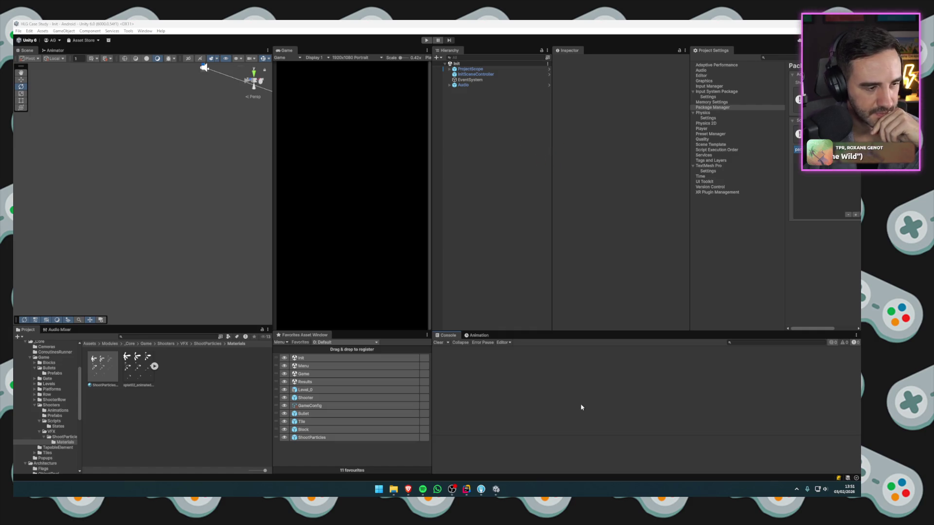
click(843, 492)
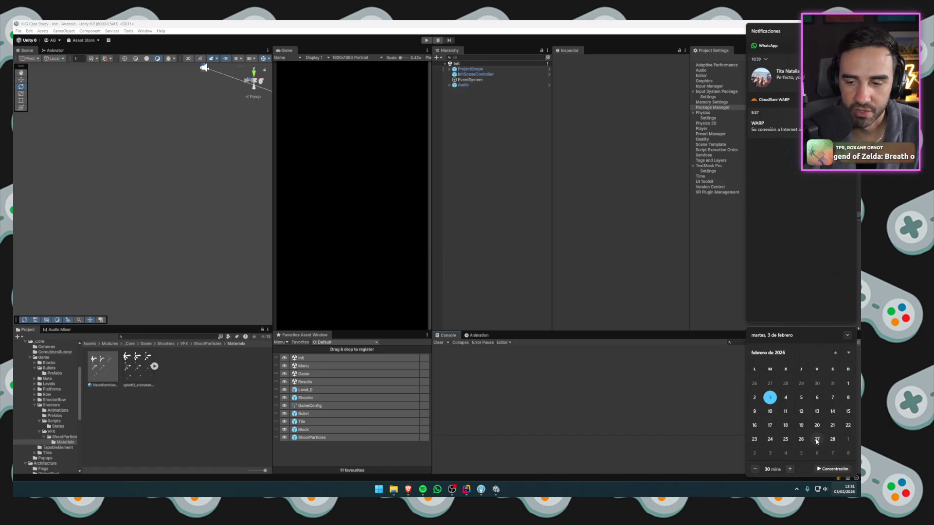
click(520, 289)
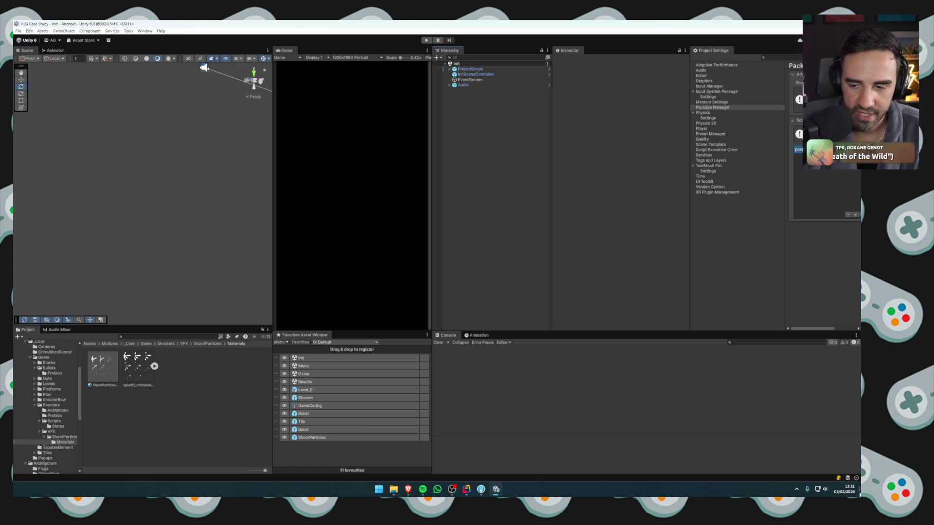
click(846, 490)
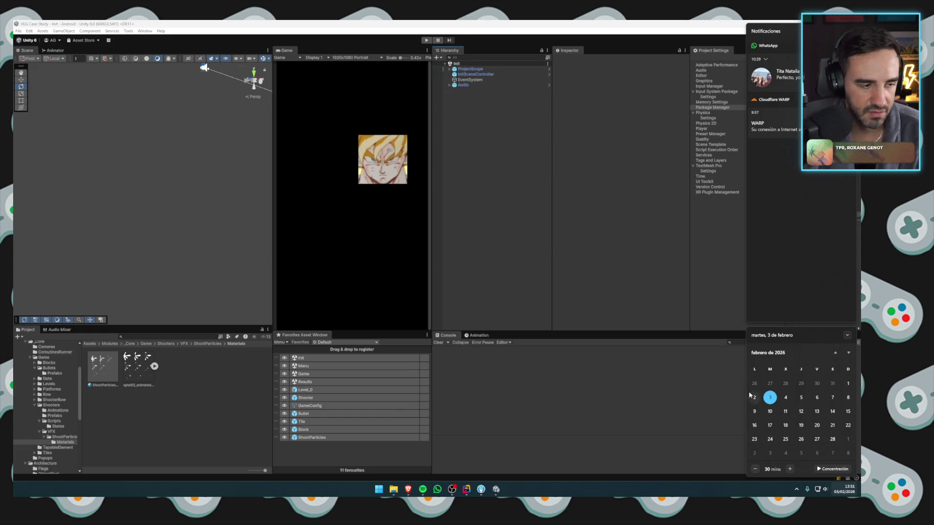
click(536, 281)
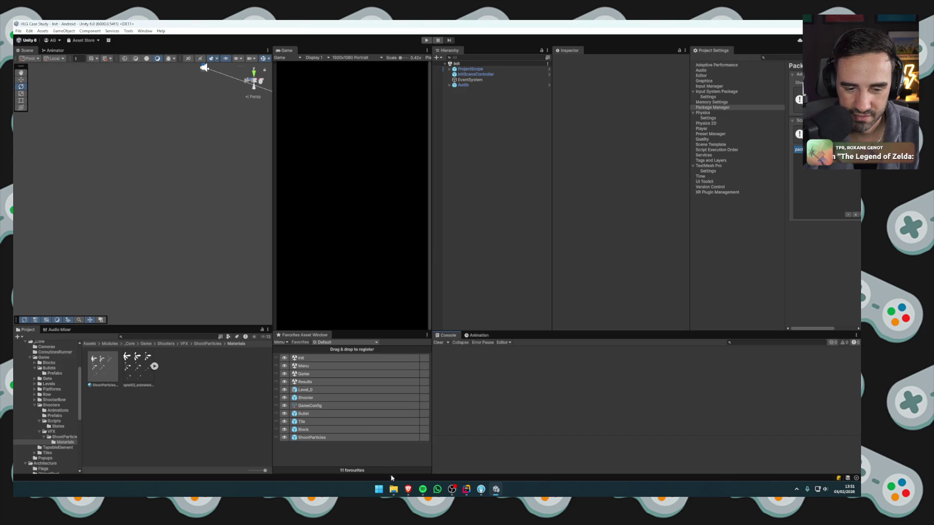
Collapse the Shooters, Game, _Core and Modules folders and filter the Project to Audio Clips.
click(35, 405)
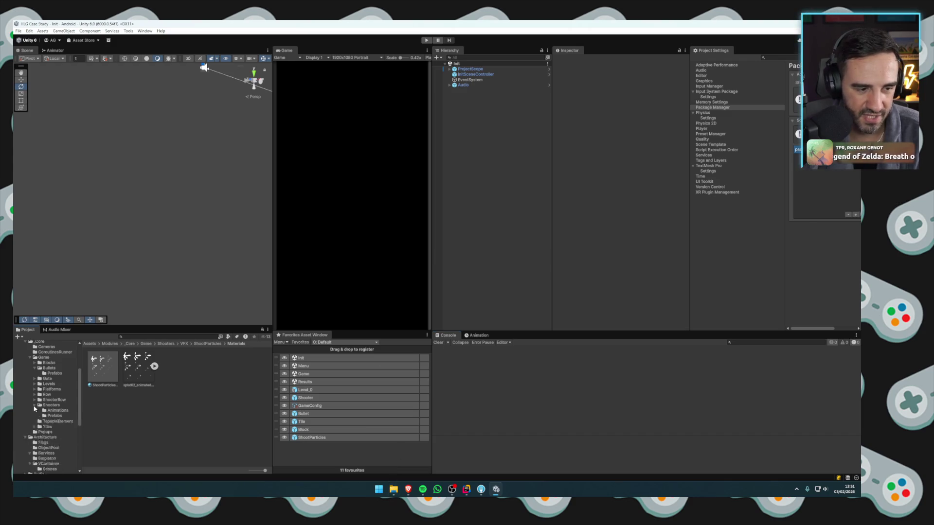
scroll(37, 402, up, 3)
click(32, 397)
click(26, 381)
click(20, 376)
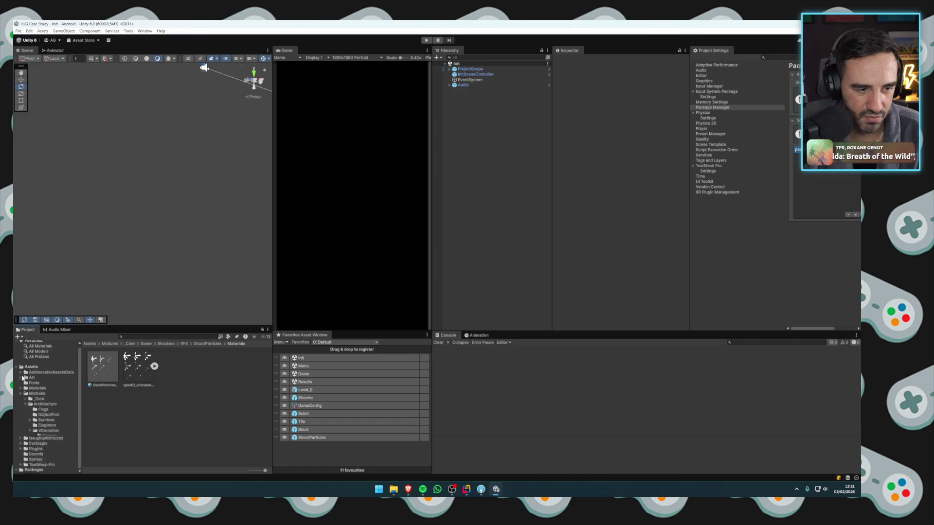
click(229, 337)
click(238, 351)
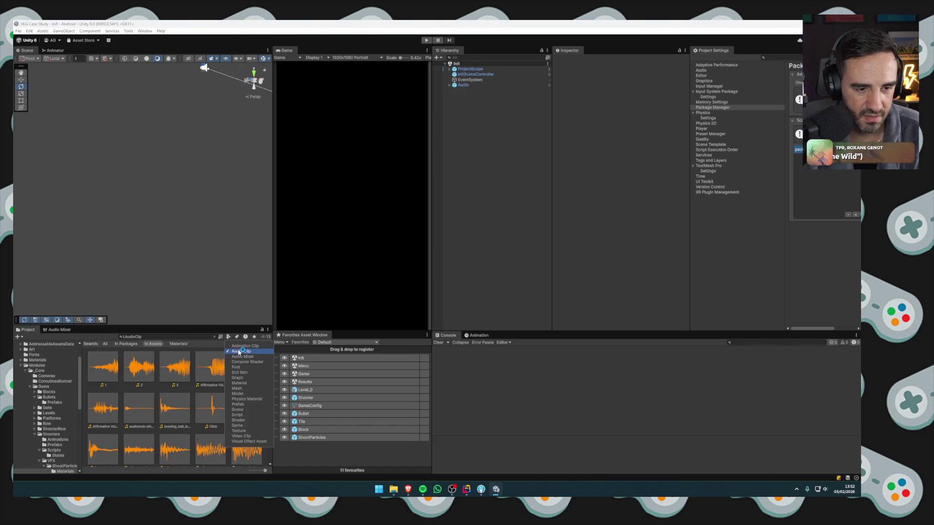
Preview the first grid clips, including 1, 2, Click and Cute_Attack_4.
click(108, 370)
click(133, 372)
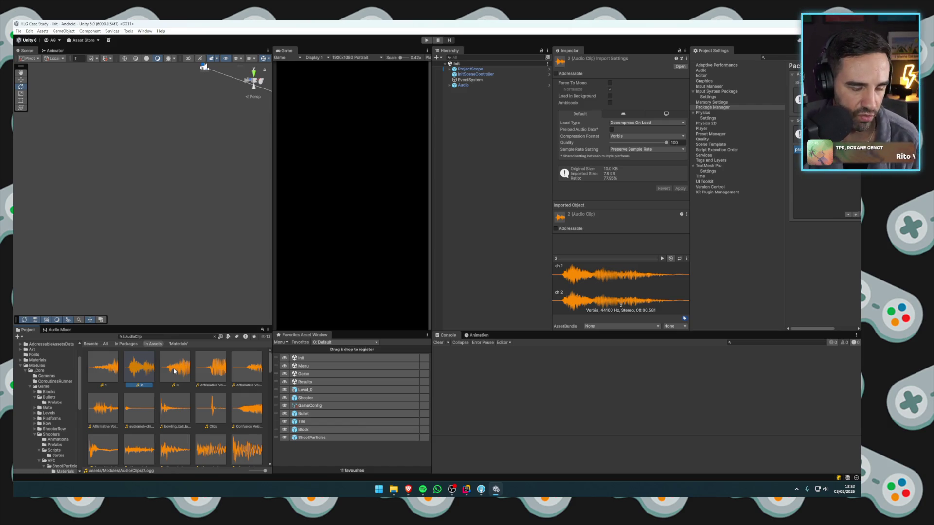
click(174, 371)
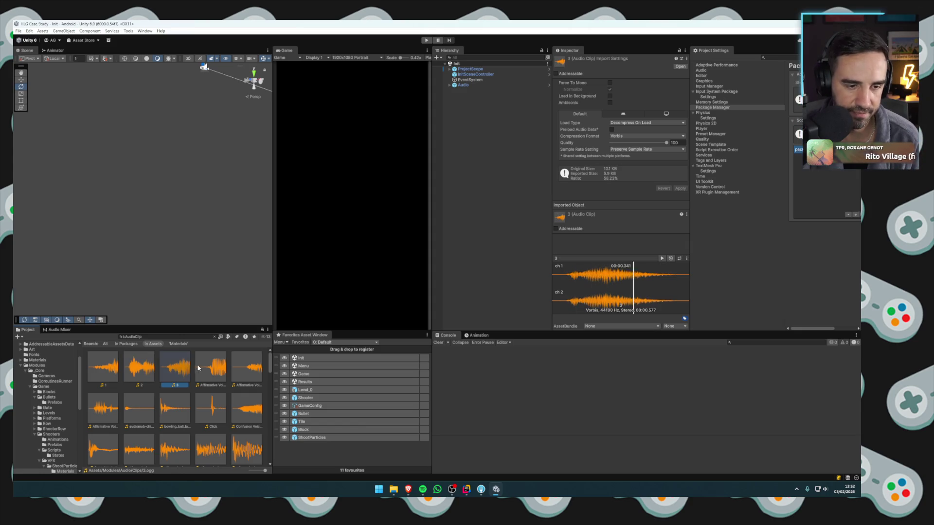
click(210, 370)
click(246, 370)
click(202, 419)
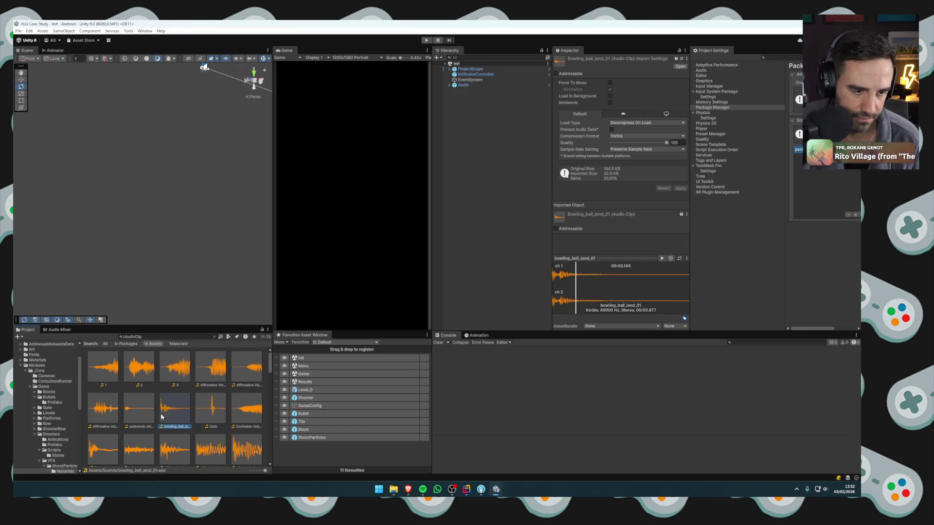
scroll(183, 411, down, 2)
click(139, 388)
click(103, 388)
click(103, 429)
click(147, 434)
click(175, 431)
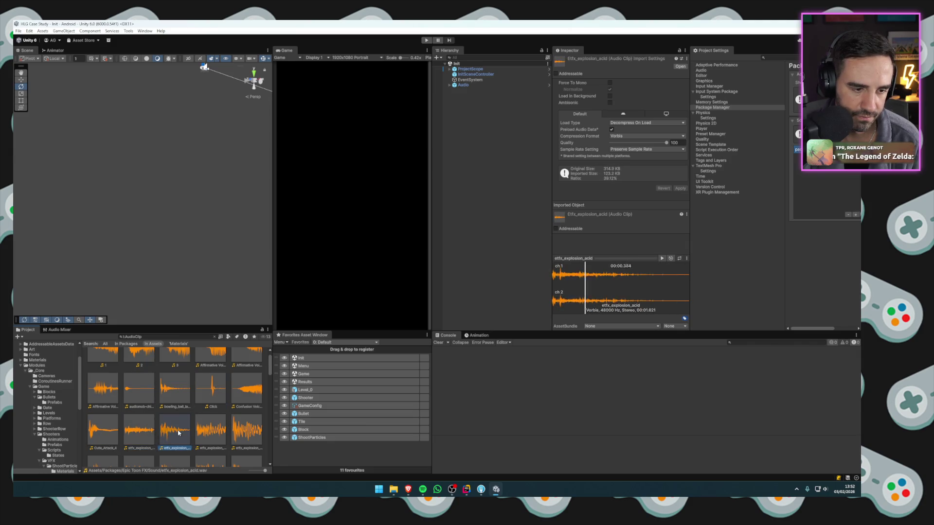
Audition the etfx explosion clips such as dark02, fireball, liquid, nuke, rocket and soul.
scroll(194, 430, down, 1)
click(211, 389)
click(243, 389)
click(238, 433)
click(210, 432)
click(175, 432)
click(139, 432)
click(108, 433)
scroll(108, 433, down, 1)
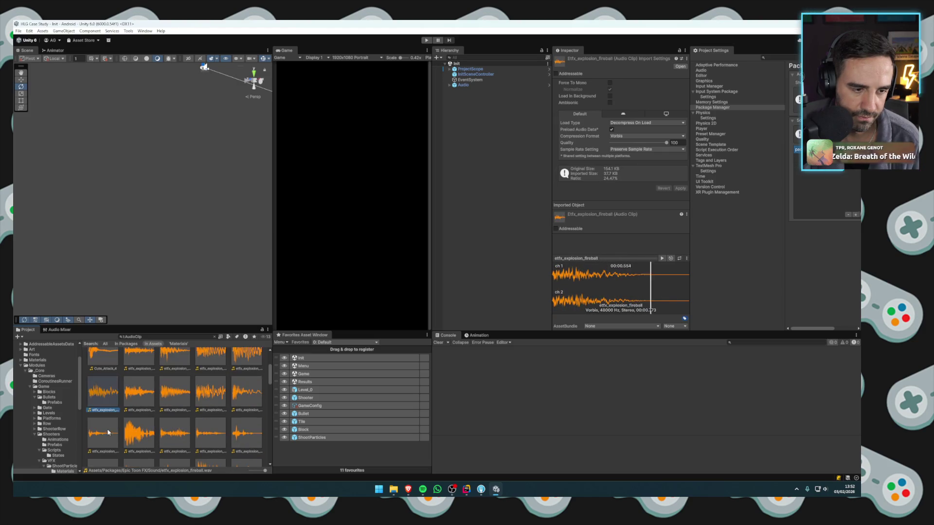
click(102, 432)
click(139, 433)
click(175, 432)
click(210, 433)
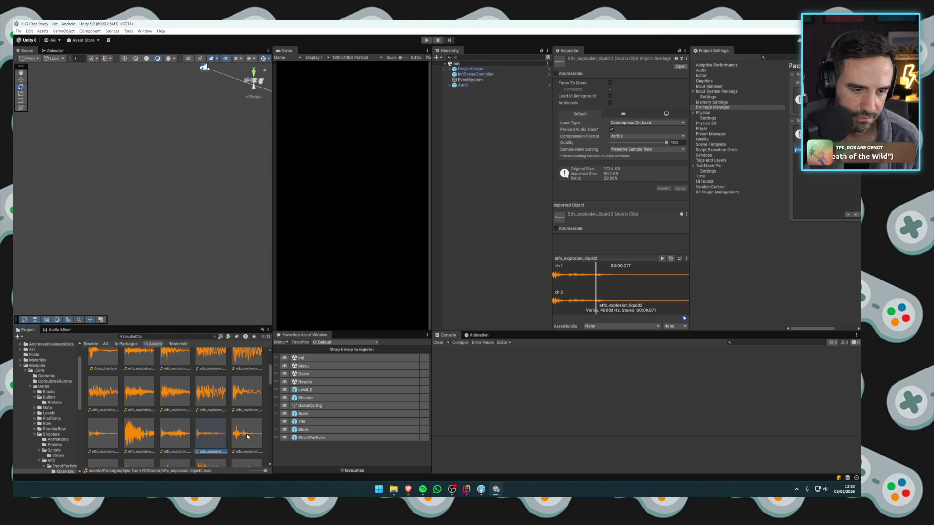
scroll(210, 433, down, 1)
click(246, 434)
click(210, 435)
click(174, 434)
click(103, 435)
scroll(103, 435, down, 1)
click(137, 438)
click(175, 438)
click(210, 438)
click(246, 438)
Switch the Project to list view and preview the etfx shoot clips: energy02, gas, grenade, mystic, nuke.
drag(265, 471, 250, 471)
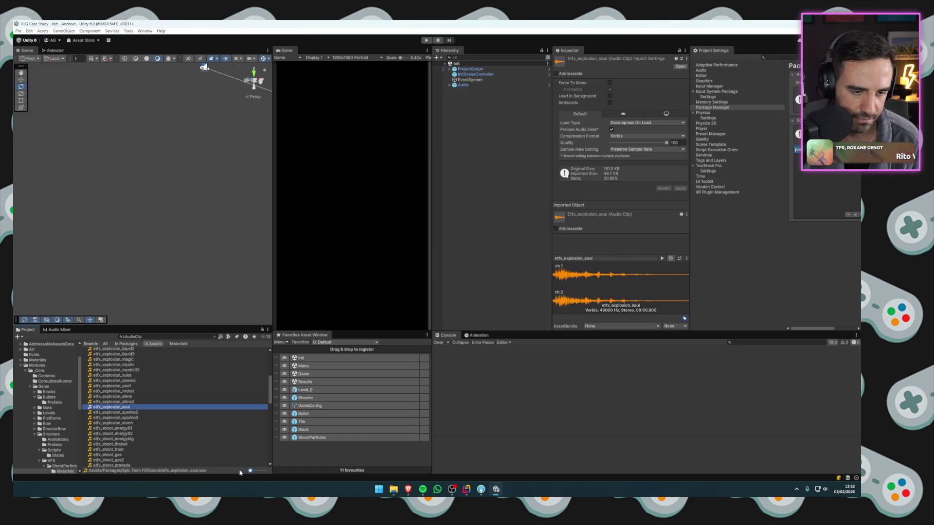
key(Down)
key(Down)
key(Down)
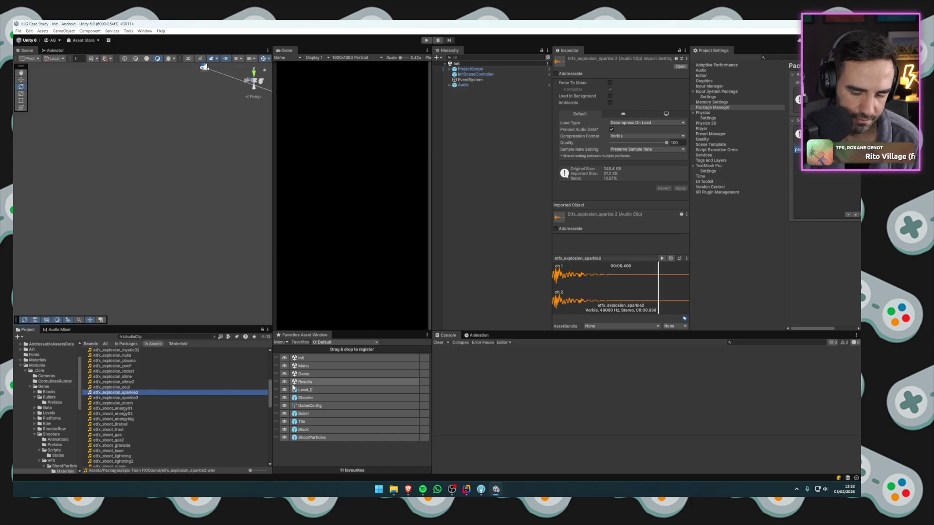
key(Up)
key(Up)
key(Down)
key(Down)
key(Down)
key(Down)
key(Down)
key(Down)
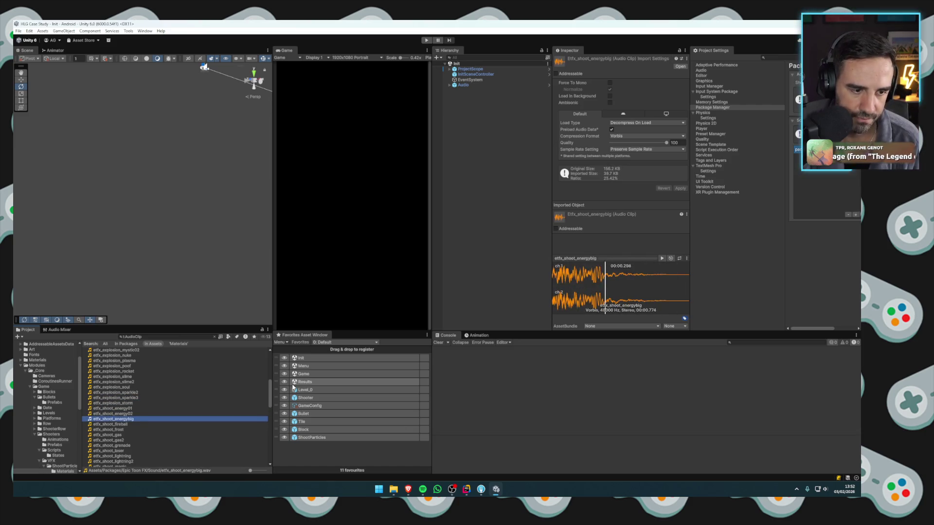
key(Down)
key(Up)
key(Down)
key(Up)
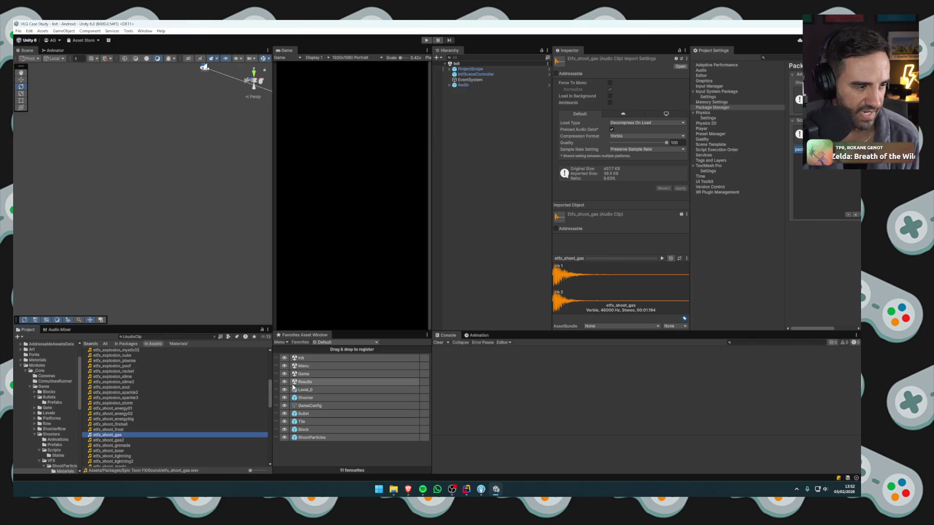
key(Down)
key(Down)
key(Down)
key(Down)
key(Down)
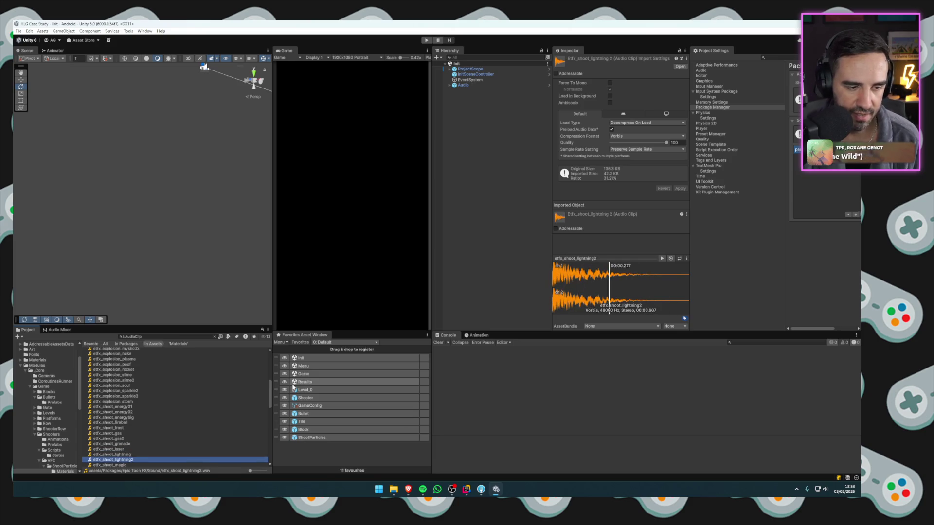
key(Down)
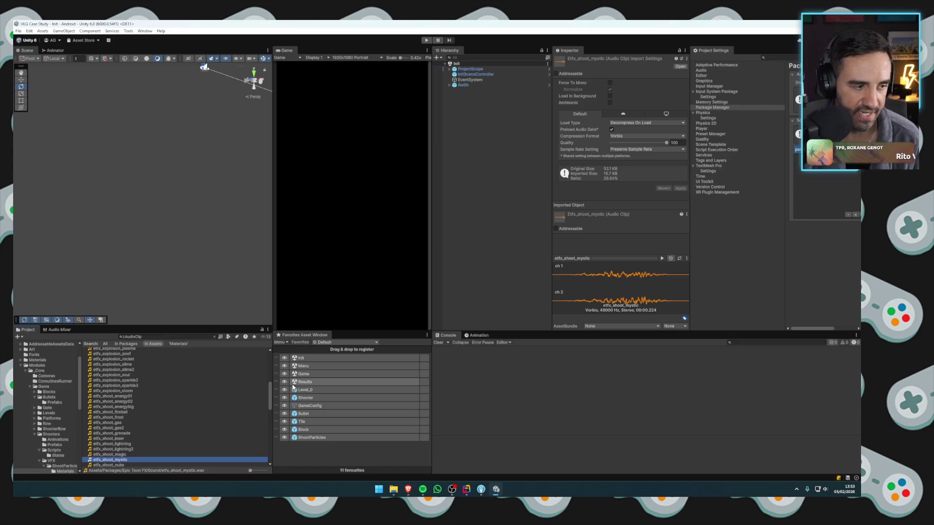
key(Down)
key(Down)
key(Down)
key(Down)
key(Down)
key(Down)
key(Down)
key(Down)
key(Down)
key(Down)
key(Down)
key(Down)
key(Down)
key(Down)
key(Down)
key(Down)
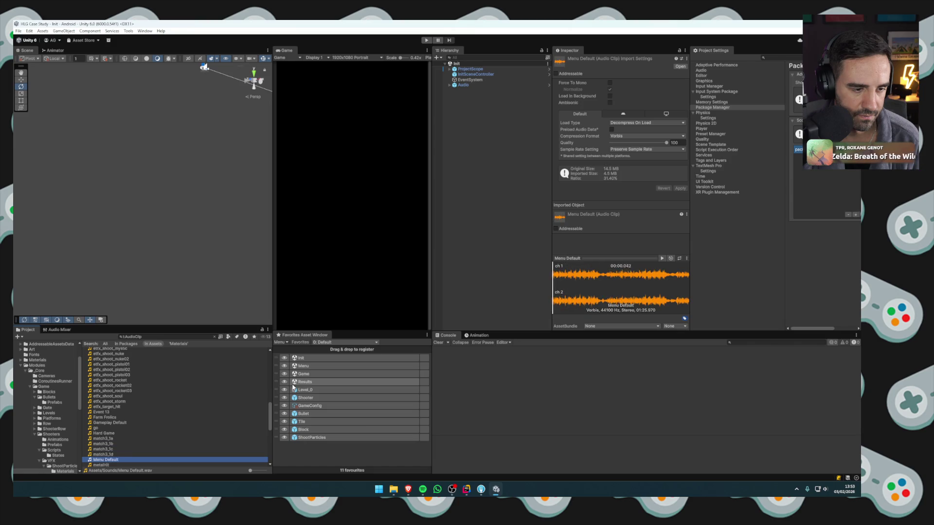
Preview metalHit, Right 5, SFX_Booster_Bomb_Combo_1 and the SFX UI clips like SFX_UI_Countdown_2.
key(Down)
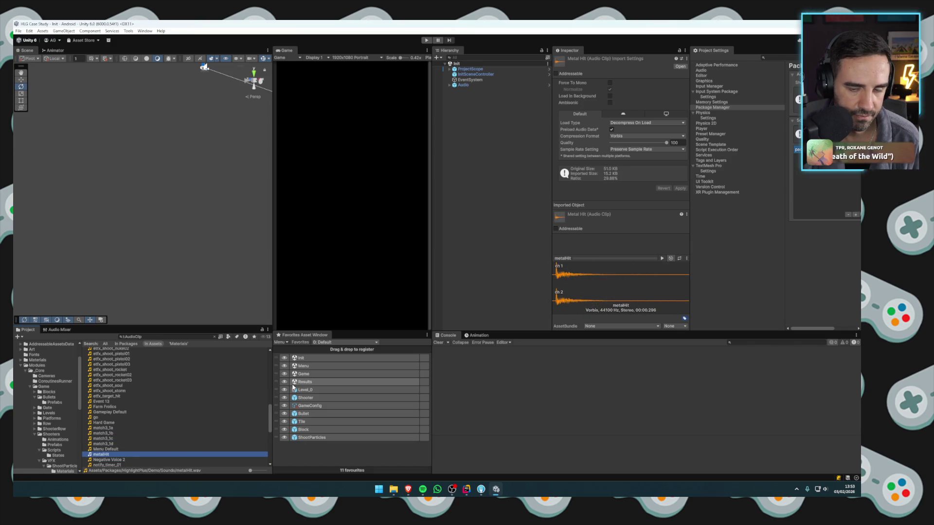
key(Down)
key(Down)
key(Down)
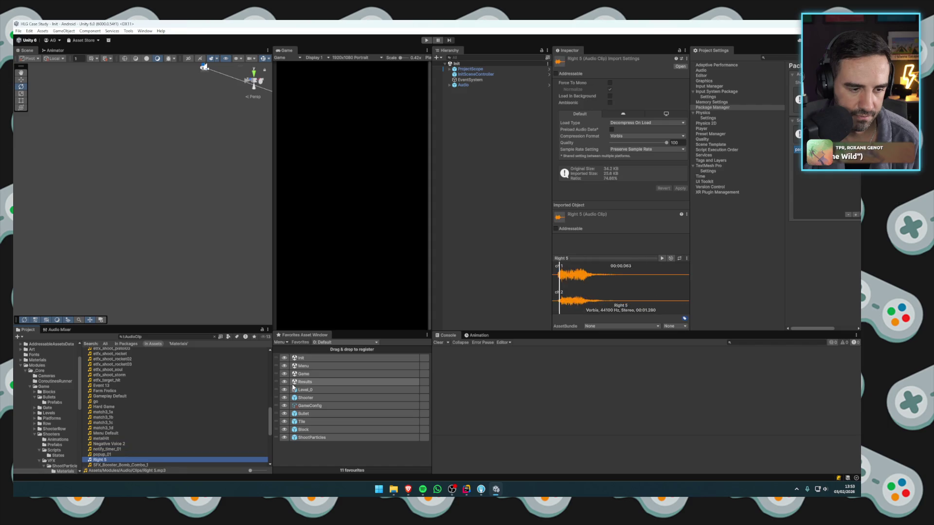
key(Down)
key(Up)
key(Down)
key(Down)
key(Down)
key(Down)
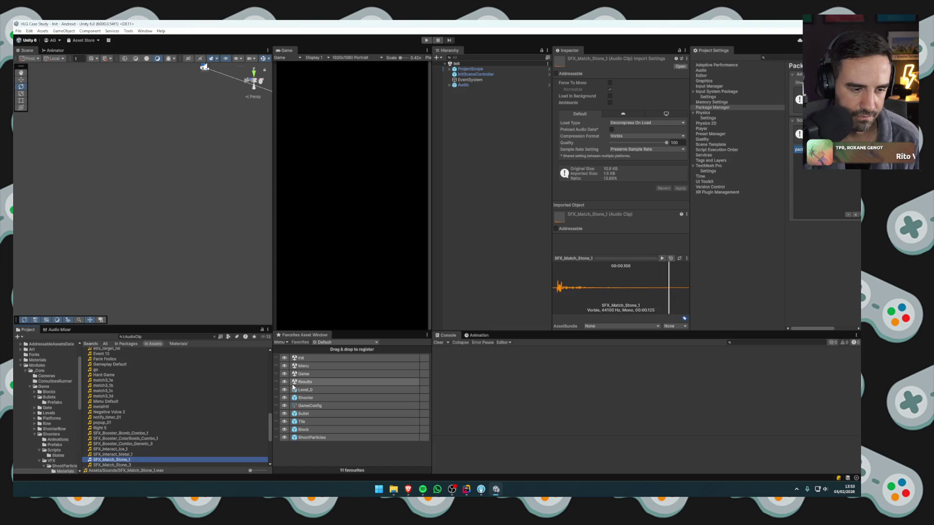
key(Down)
key(Down)
key(Down)
key(Down)
key(Down)
key(Down)
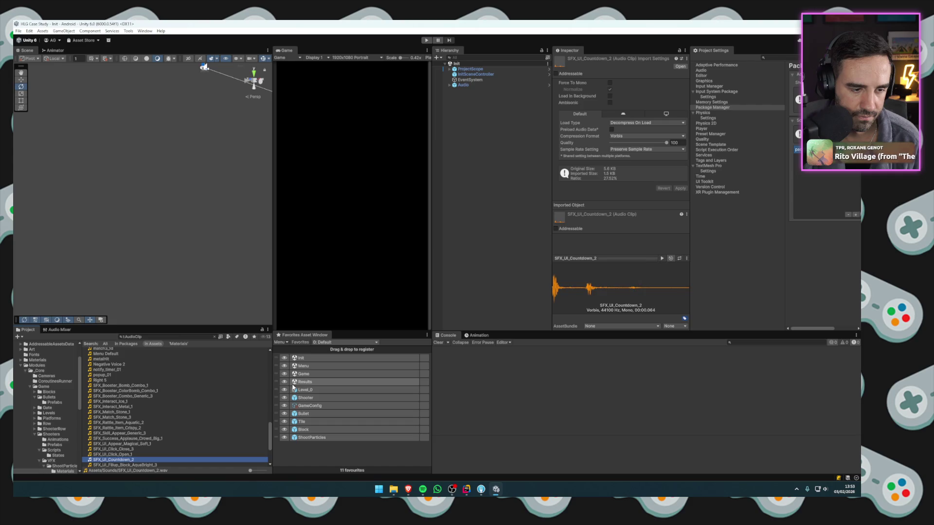
key(Up)
key(Up)
key(Down)
key(Up)
key(Down)
key(Down)
key(Up)
click(123, 458)
key(Up)
Move the SFX_UI_Click_Open_1 clip from Modules/Audio into the Audio Clips folder.
scroll(48, 440, up, 2)
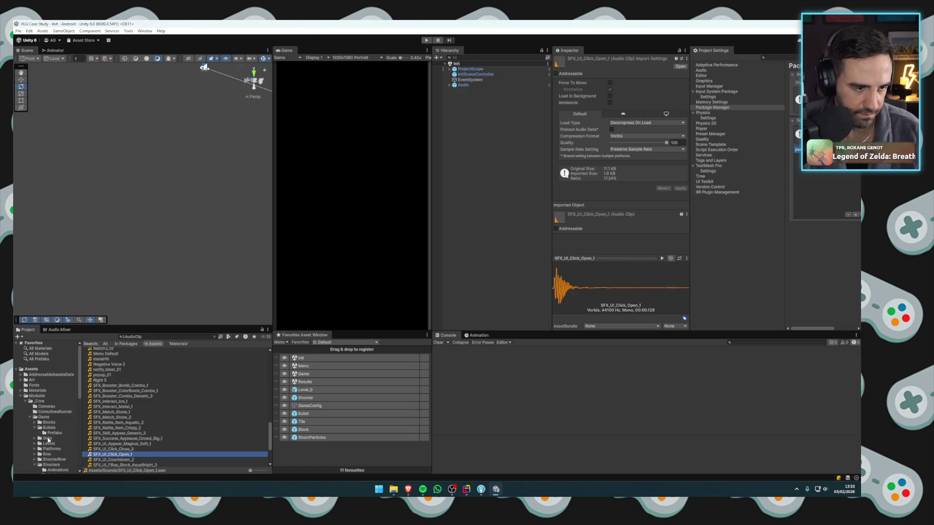
click(24, 397)
click(24, 397)
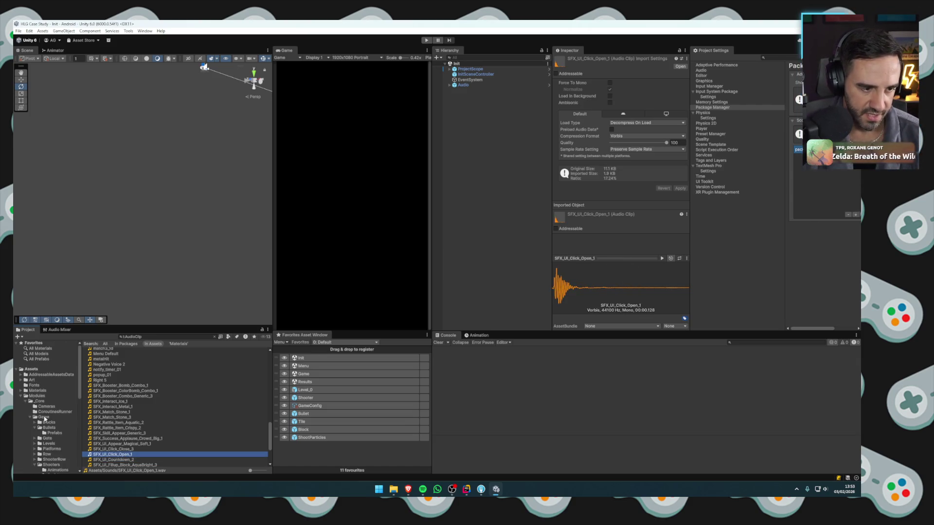
click(29, 417)
click(27, 428)
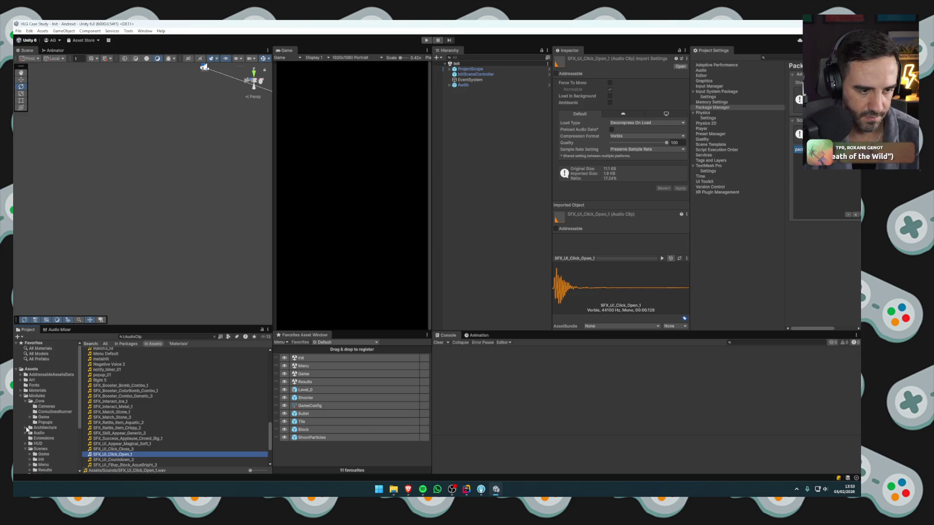
click(25, 432)
click(43, 438)
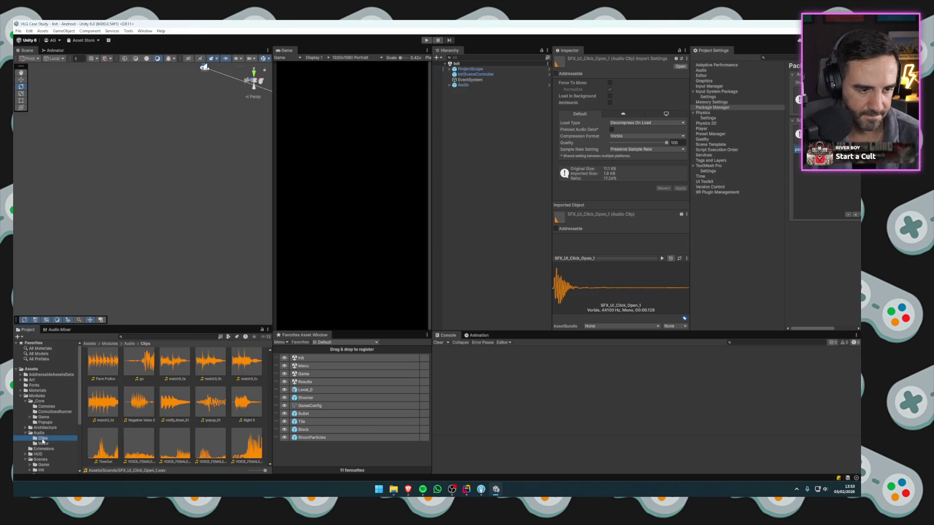
drag(263, 471, 234, 472)
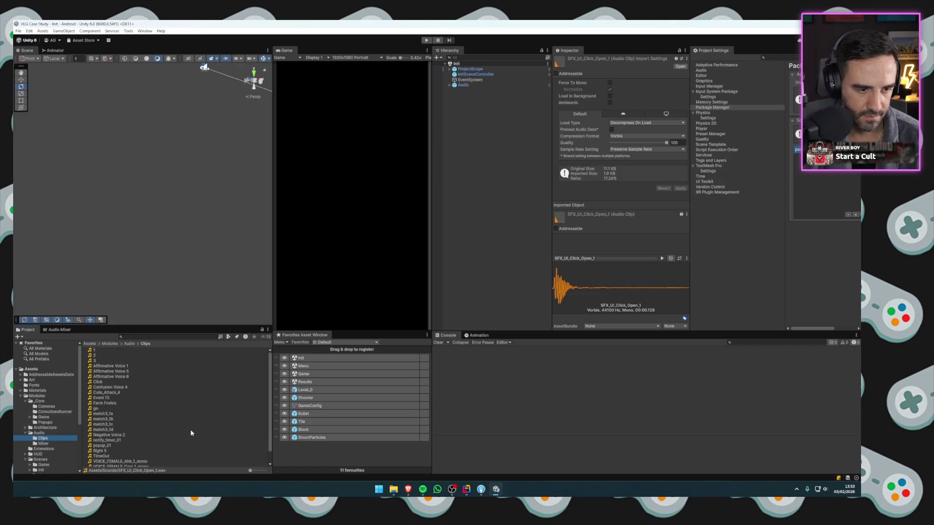
click(129, 343)
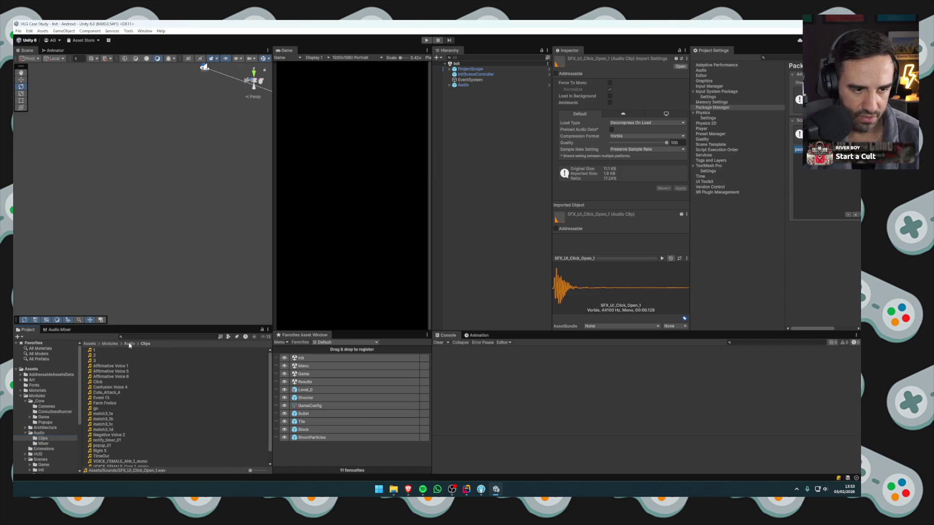
drag(109, 377, 104, 352)
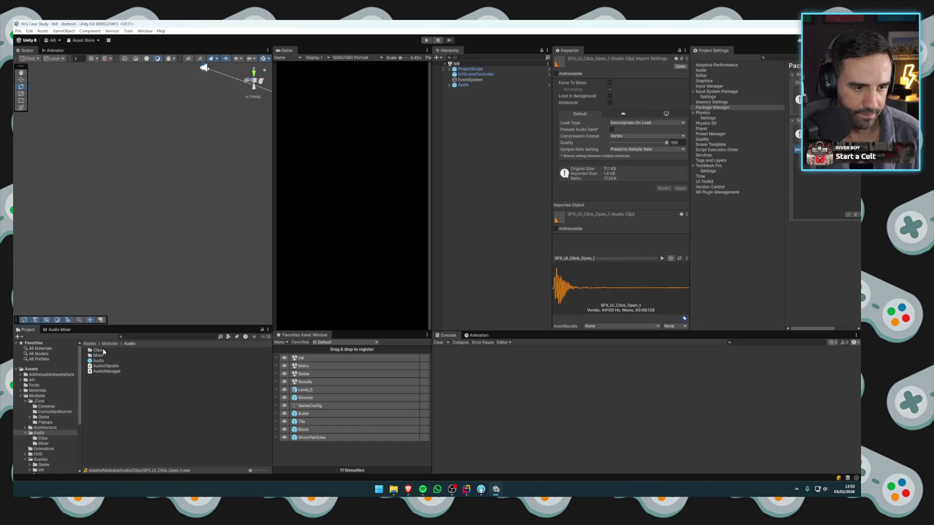
Select the AudioClipsStorage asset and add a second entry to its Audio Clips list.
click(103, 361)
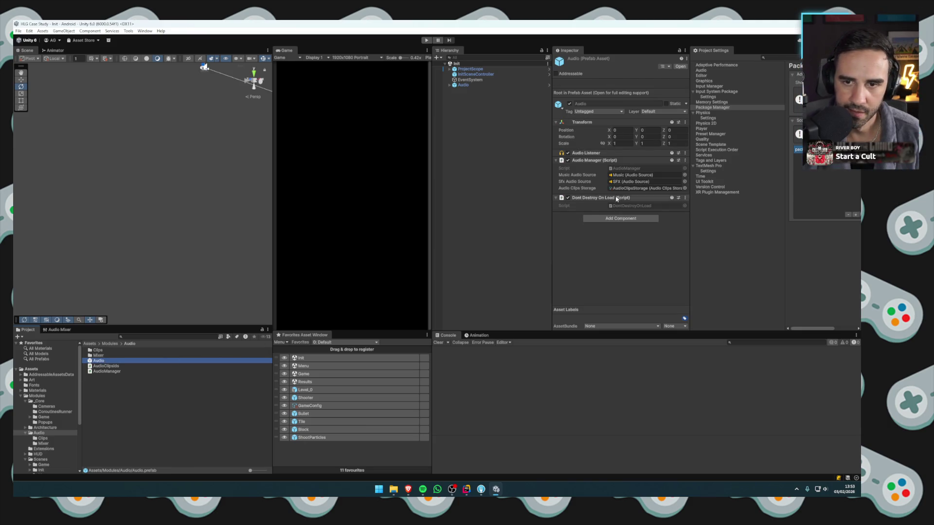
click(620, 189)
click(111, 351)
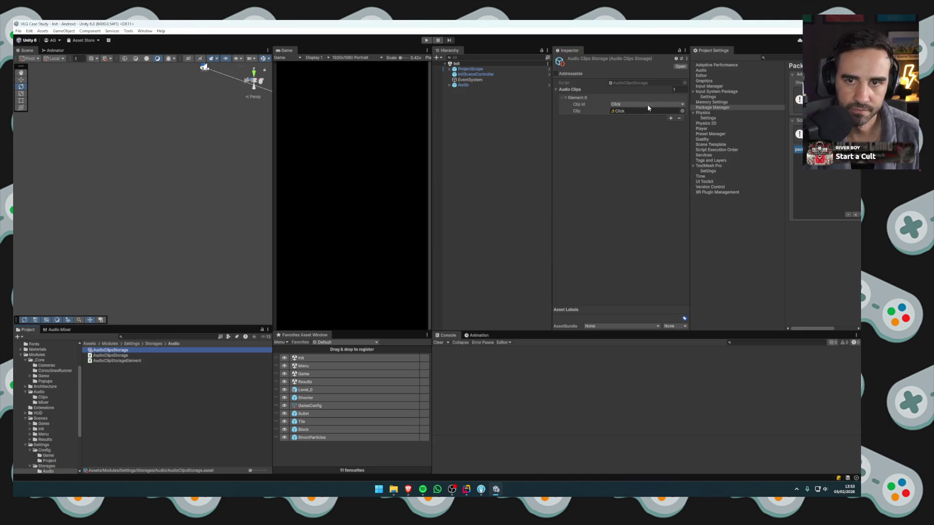
click(637, 118)
key(Right)
click(641, 124)
click(630, 130)
click(623, 84)
Open the storage script in Rider and add Shoot = 100 after Click in AudioClipsIds.
double_click(623, 86)
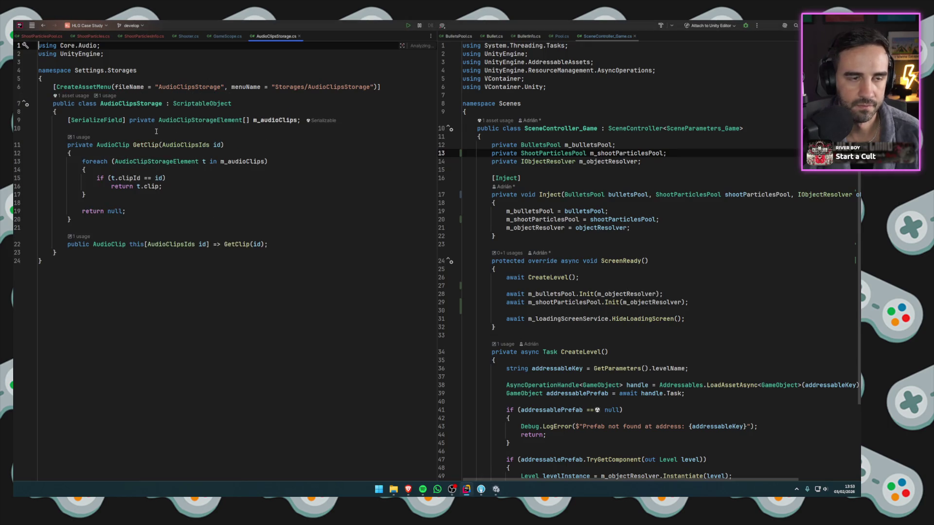
ctrl+click(192, 146)
click(111, 95)
key(Return)
key(Return)
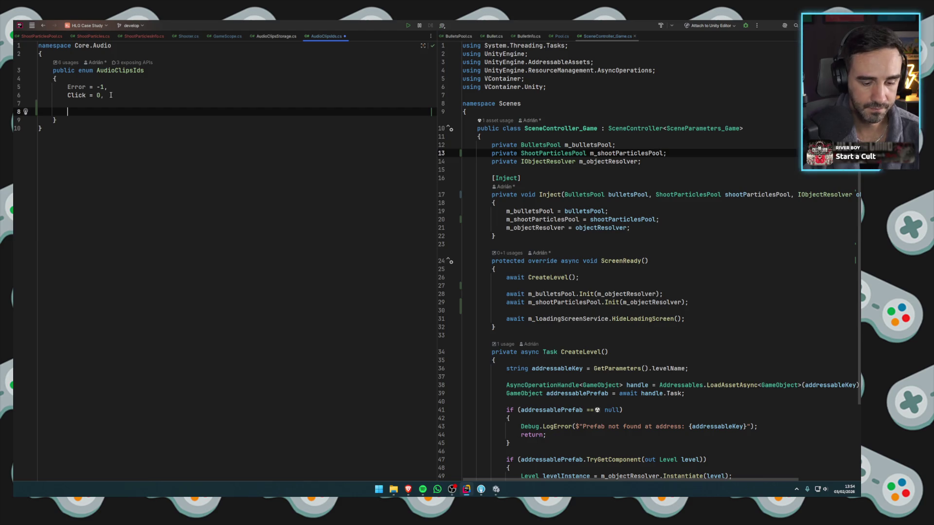
text(Shot = 100,)
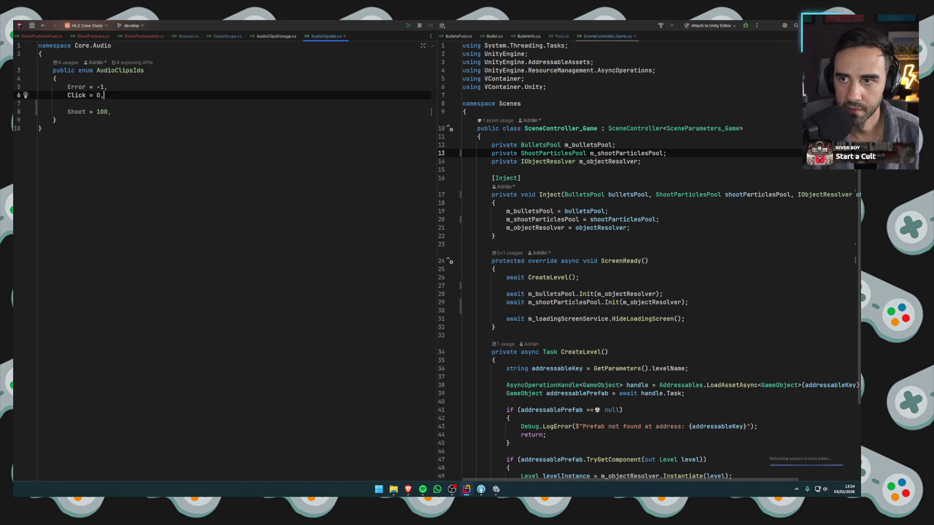
key(alt+Tab)
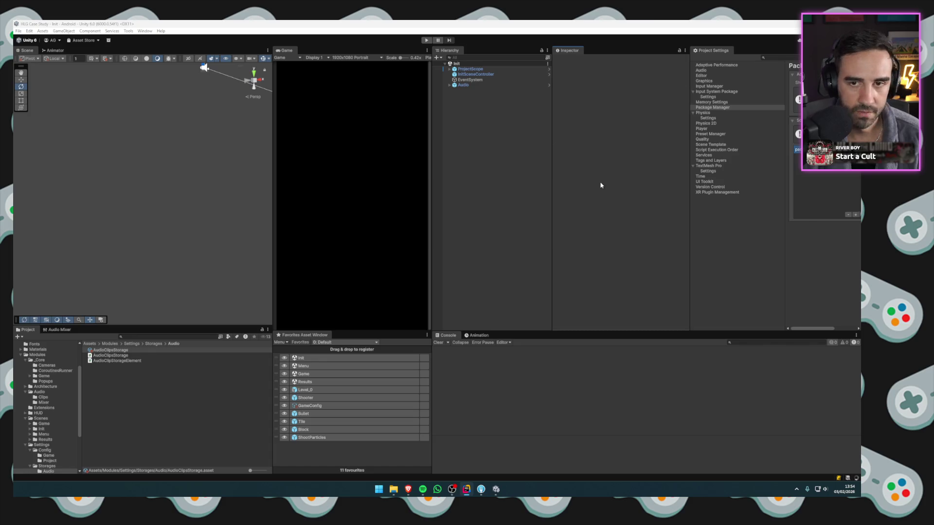
Set AudioClipsStorage Element 1's Clip Id to Shoot and go up to the Storages folder.
click(628, 124)
click(626, 146)
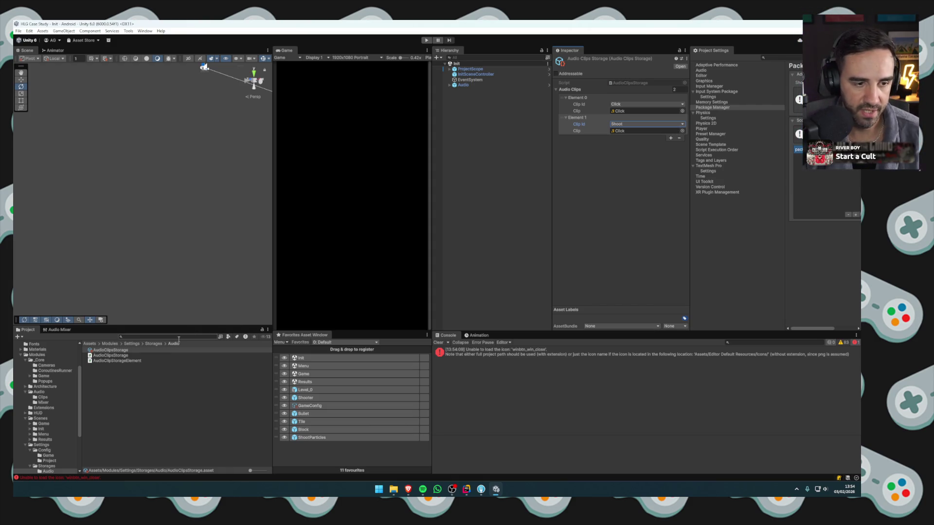
click(155, 344)
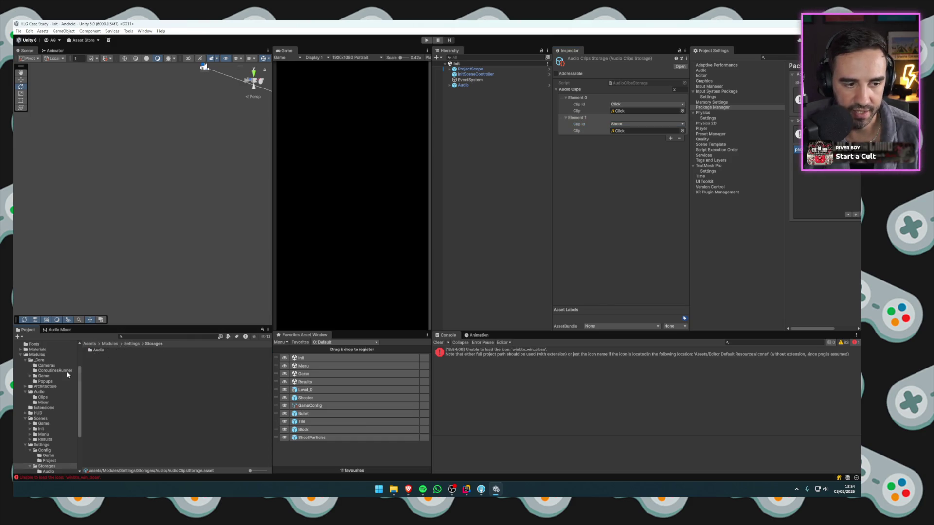
scroll(63, 379, up, 3)
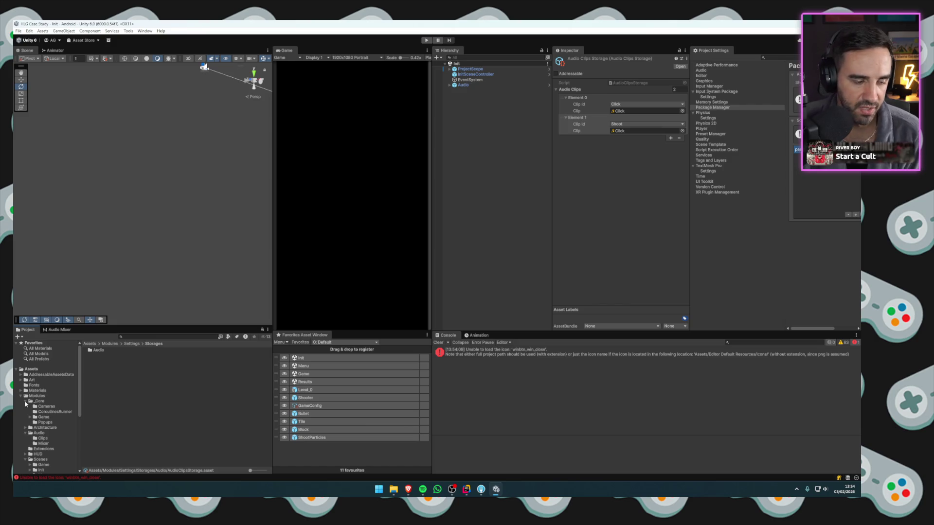
key(alt+Tab)
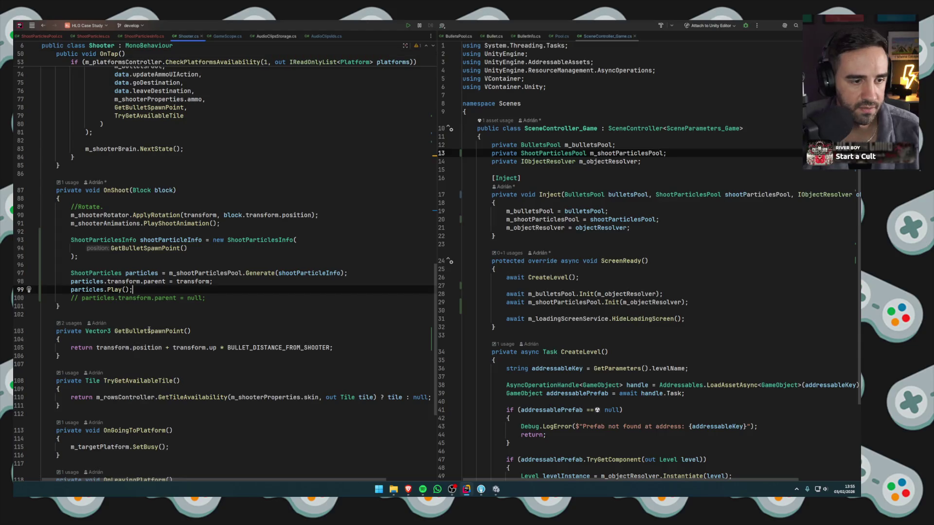
Add AudioManager.instance.PlayOneShot(AudioClipsIds.Shoot) to Shooter's OnShoot method.
click(213, 272)
key(Return)
key(Return)
text(AudioManager.instance)
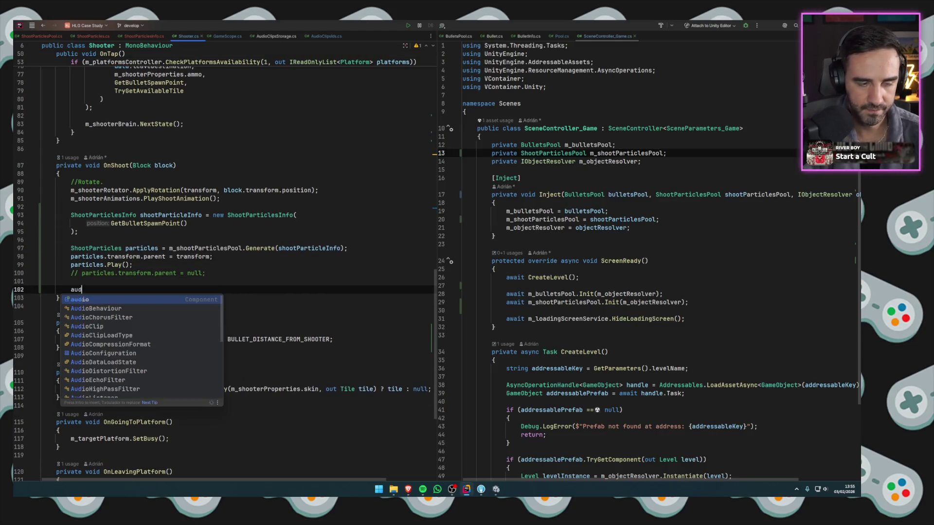
text(.PlayOne)
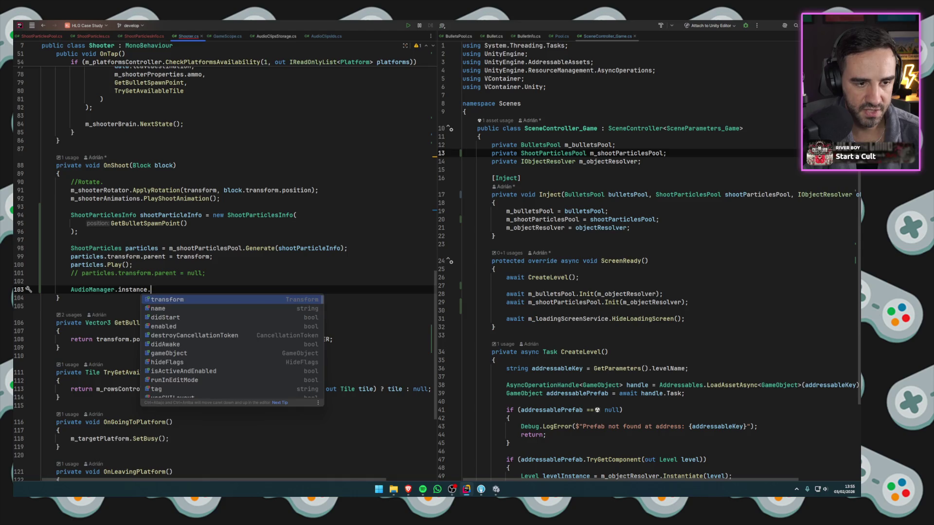
key(Return)
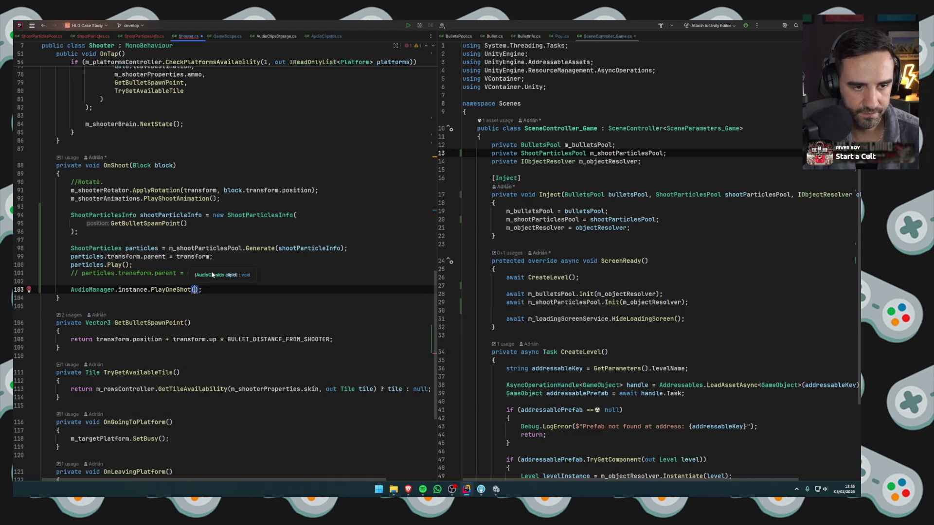
text(AudioClipsIds.Sh)
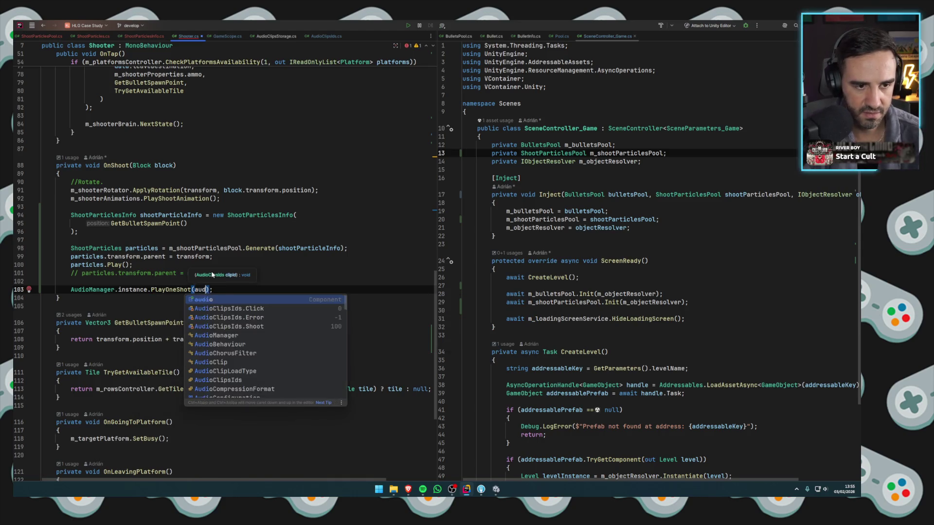
key(Return)
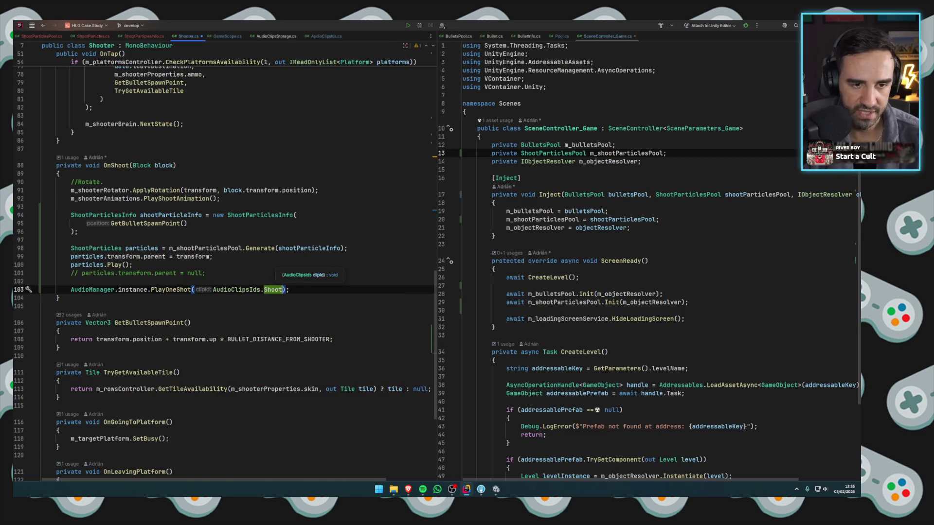
Give AudioManager.PlayOneShot an optional bool randomizePitch = false parameter.
ctrl+click(170, 290)
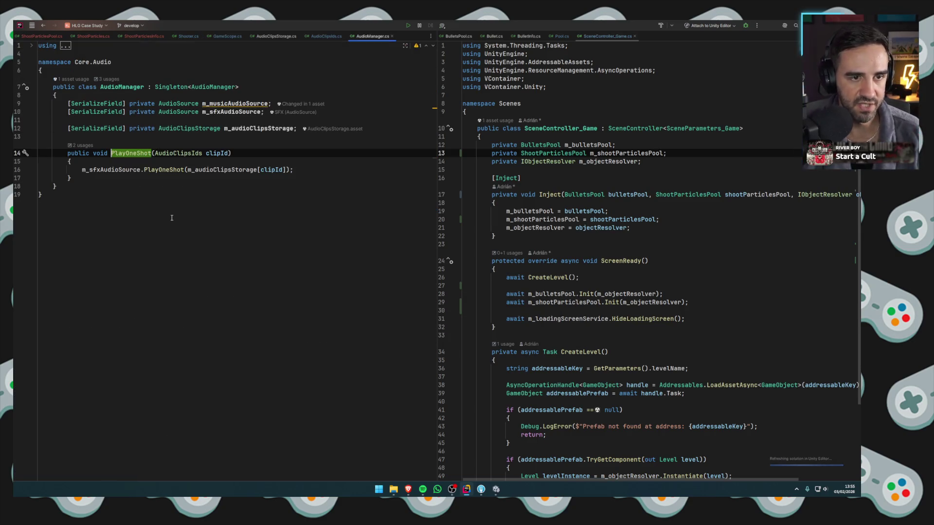
click(118, 176)
click(230, 154)
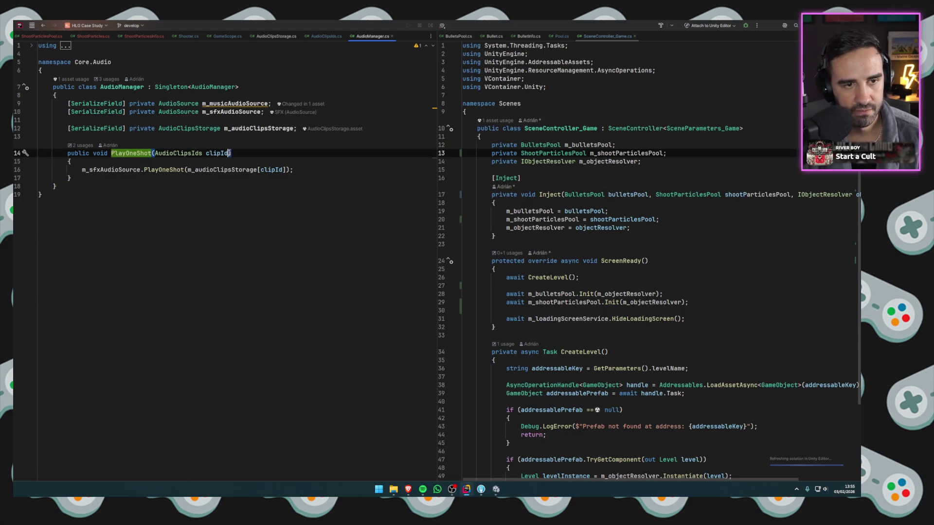
text(, bool rand)
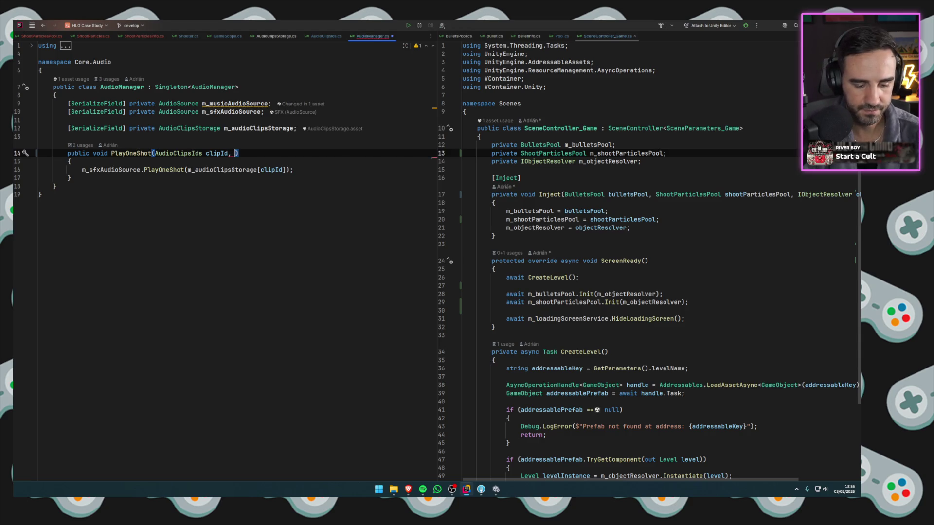
text(omi)
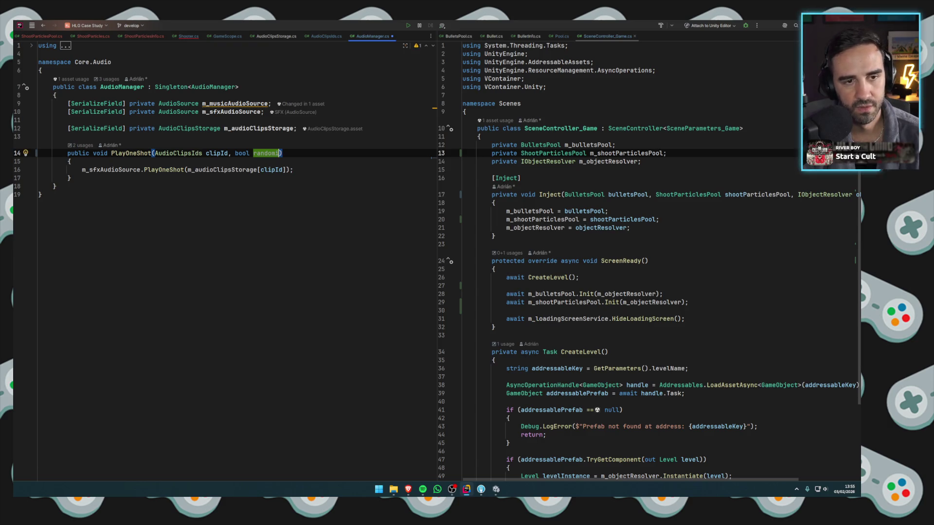
key(BackSpace)
key(BackSpace)
key(BackSpace)
key(BackSpace)
key(BackSpace)
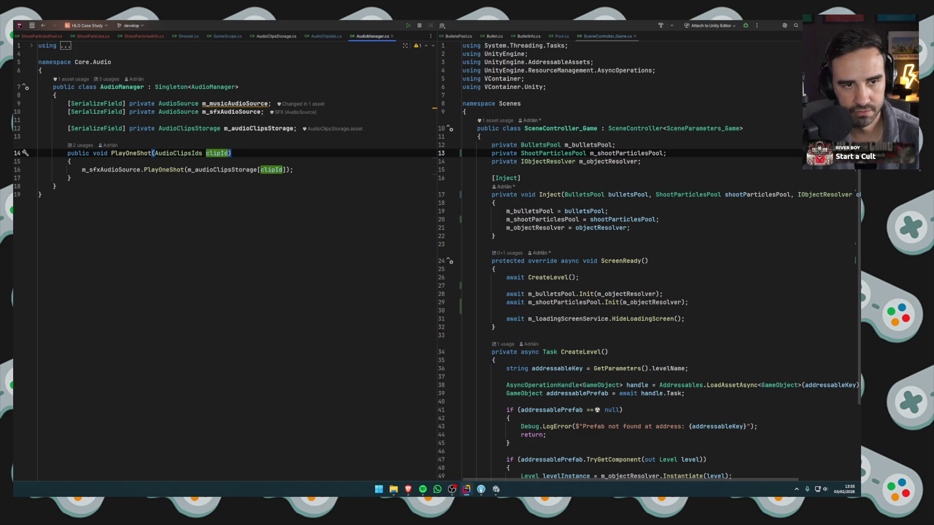
text(, bool )
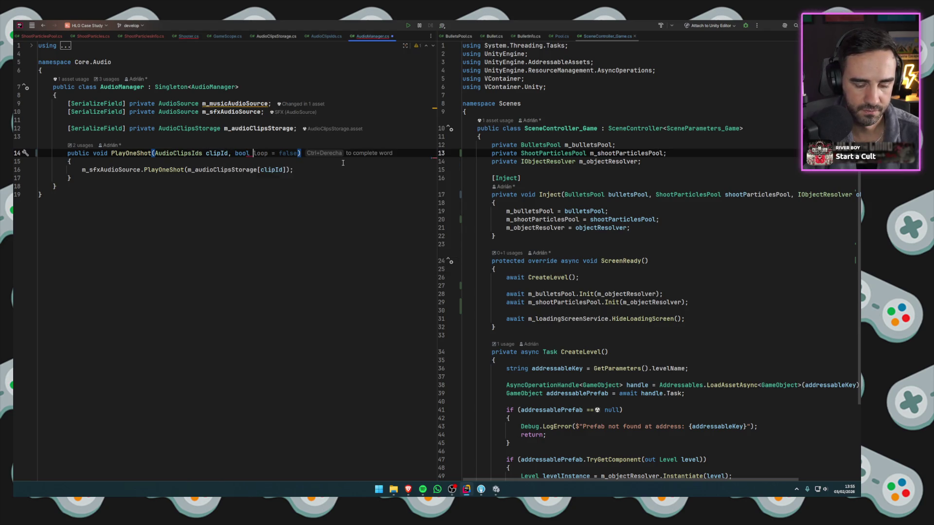
text(randomizePitch)
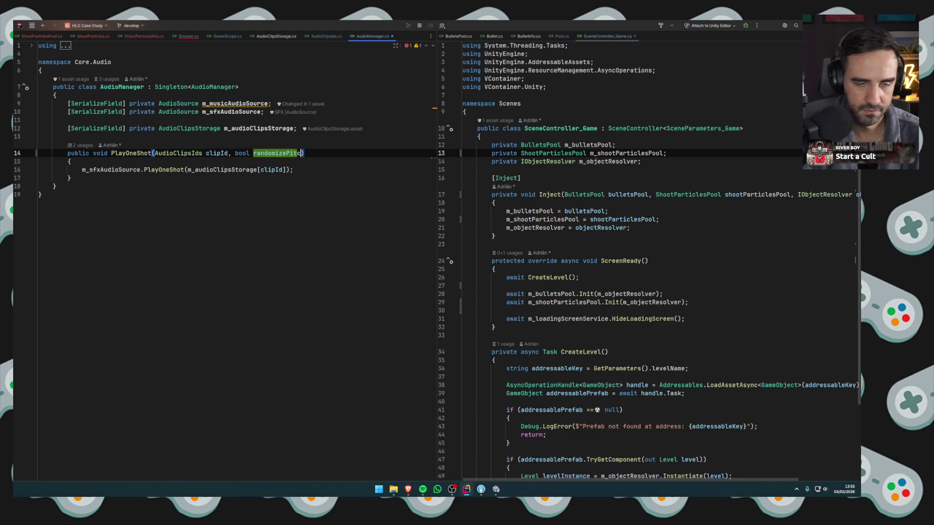
text( = false)
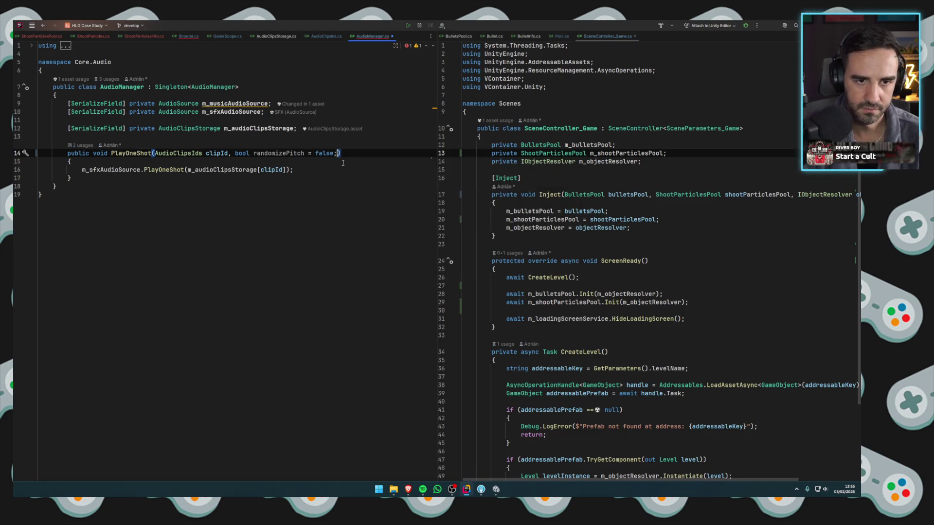
key(Escape)
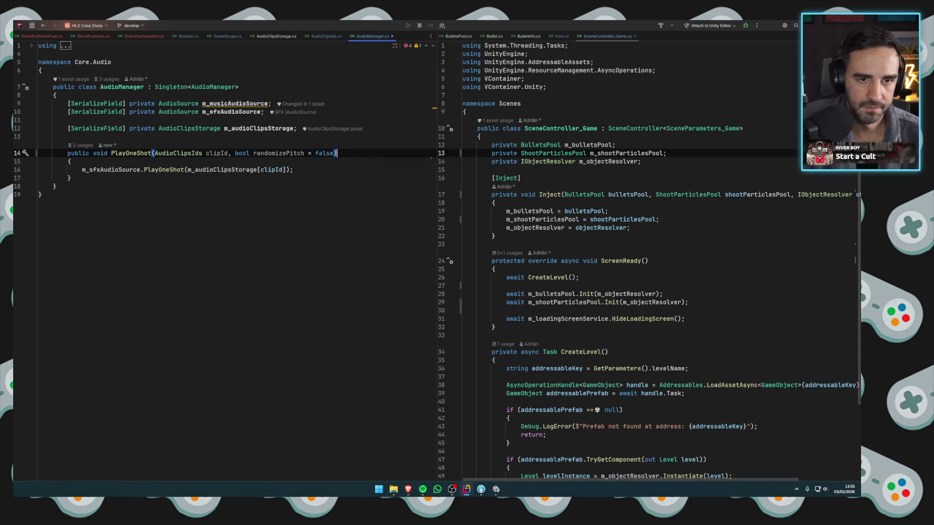
Open a new line at the top of PlayOneShot's body and start typing code.
click(305, 172)
key(Home)
key(Return)
key(Up)
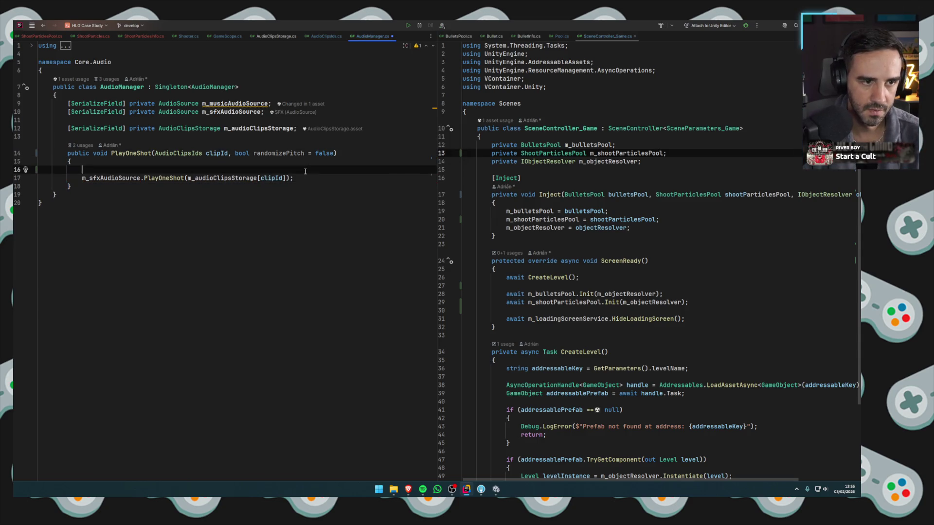
text(msfi)
key(Escape)
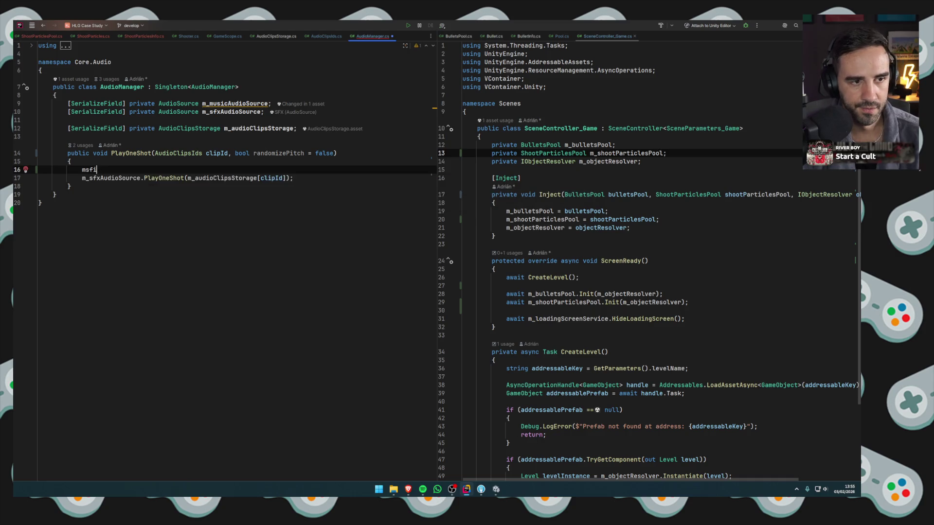
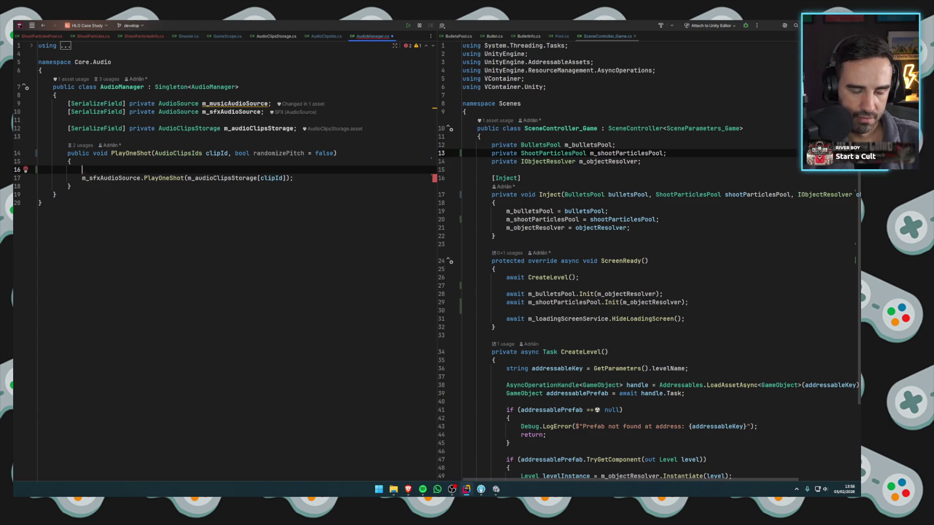
Write the line assigning m_sfxAudioSource.pitch from a Random.Range call.
key(BackSpace)
key(Return)
text(.)
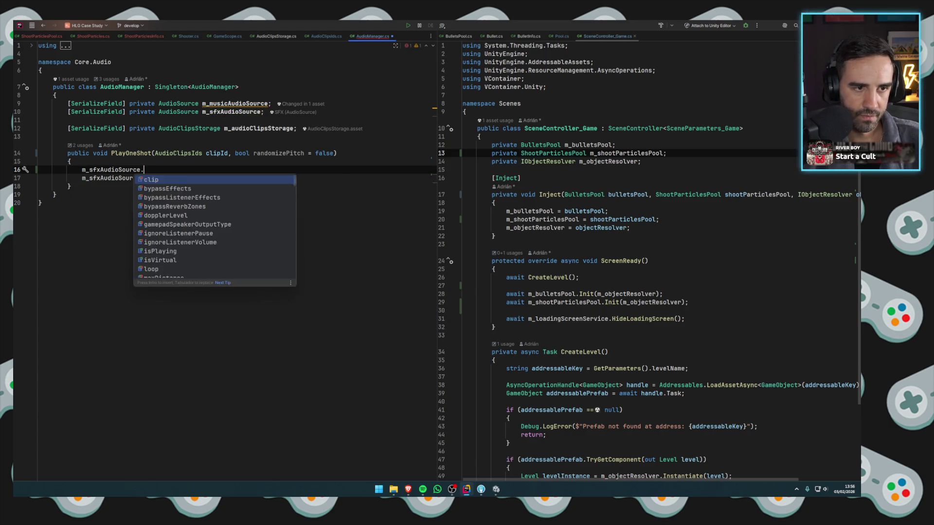
text(pitch = random)
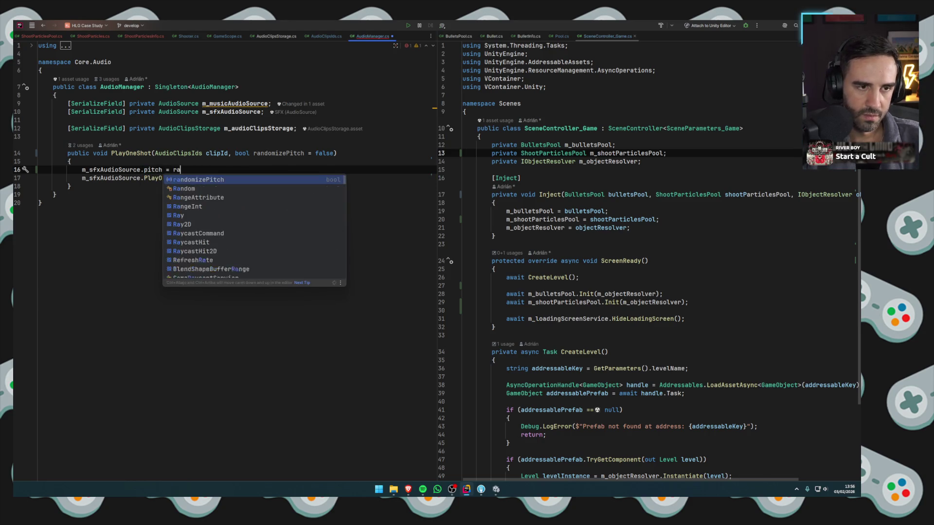
key(Up)
key(Up)
key(Return)
text(.ran)
key(Return)
text(()
key(Escape)
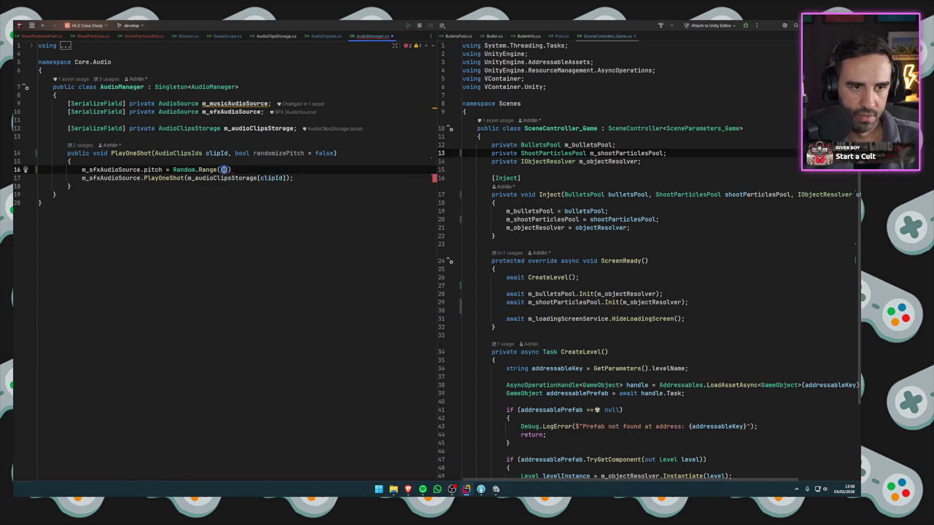
key(BackSpace)
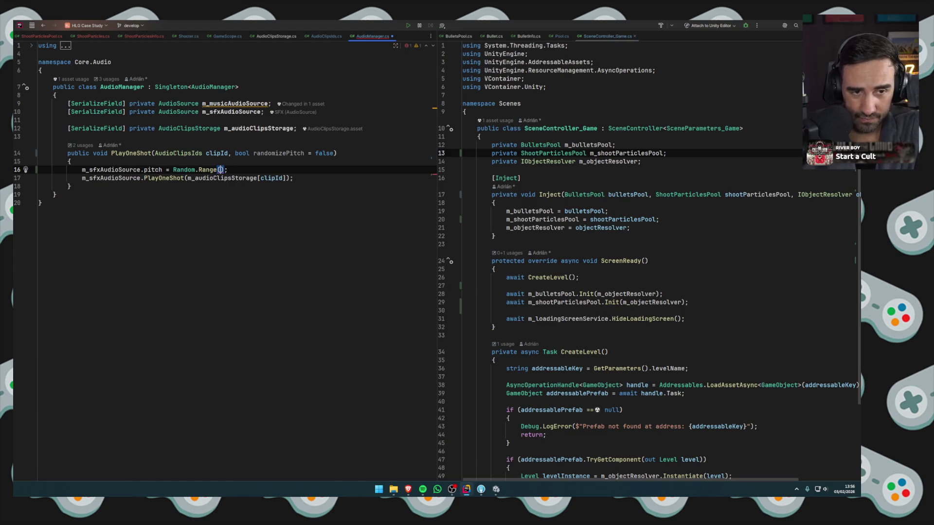
Wrap the pitch assignment in 'if (randomizePitch)' and add a blank line after it.
key(Up)
key(Return)
text(if (p)
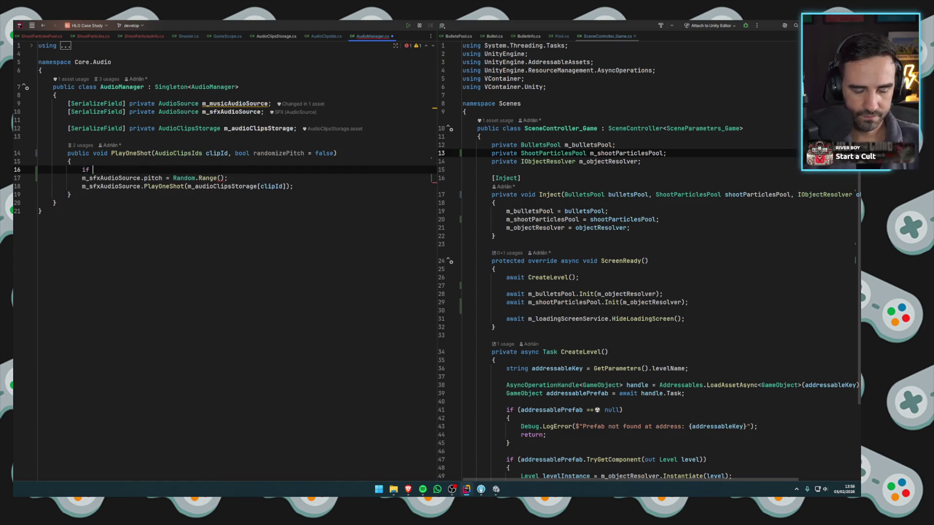
key(Return)
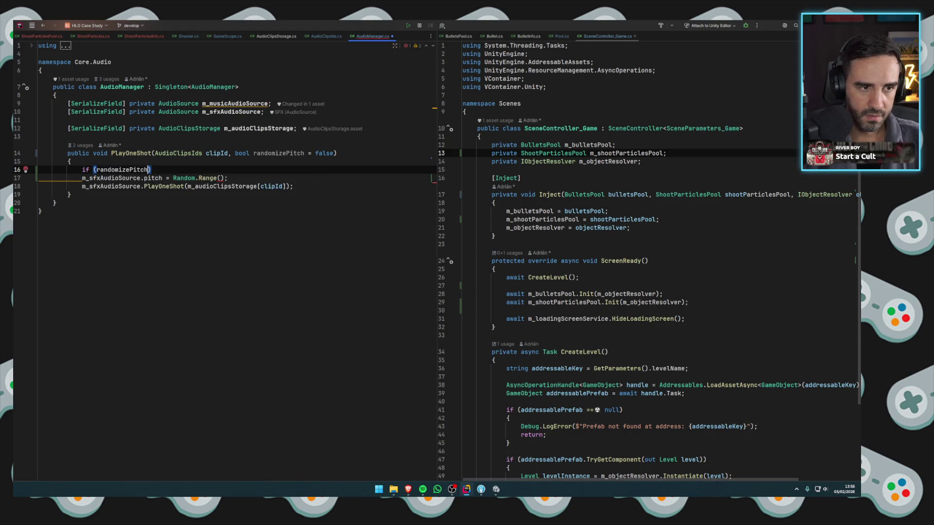
click(246, 177)
key(Return)
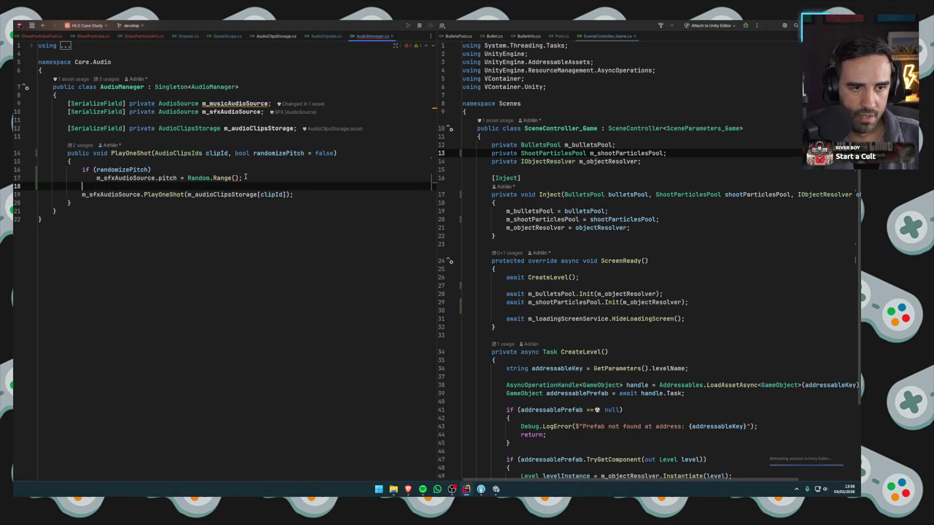
key(Home)
Fill in the Random.Range bounds as 0.95f and 1.05f.
click(236, 178)
text(0.95)
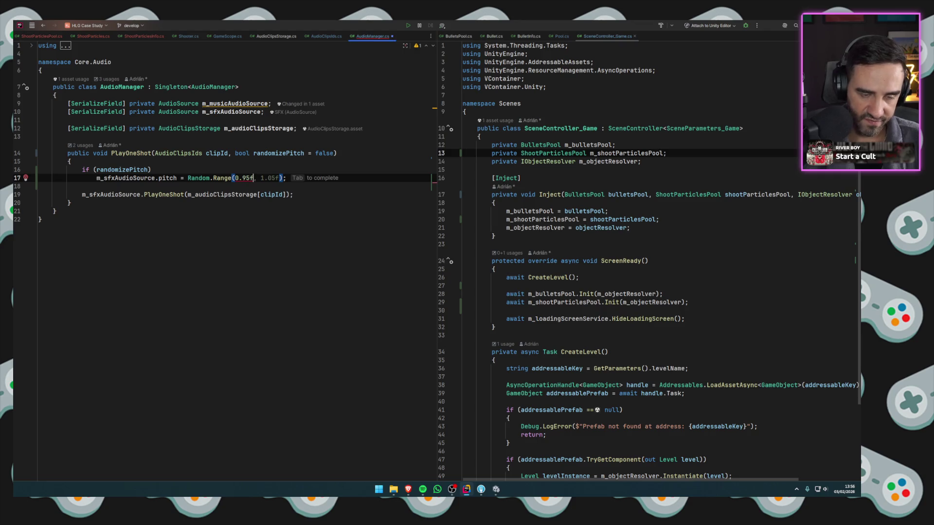
key(Tab)
click(179, 166)
click(300, 180)
Start a new 'm_sfxAudioSource.' line after the PlayOneShot call.
click(173, 186)
click(173, 194)
click(325, 190)
click(324, 195)
key(Return)
key(Return)
text(msfi)
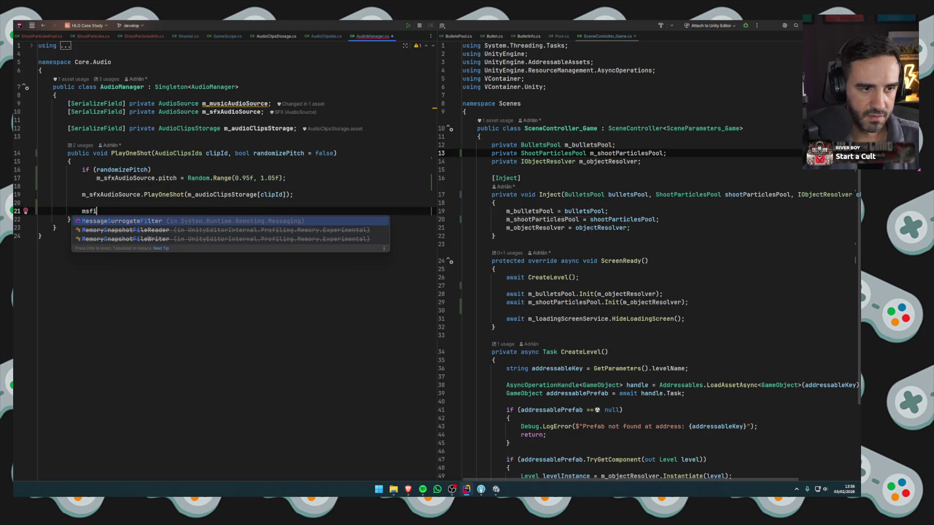
key(Return)
text(.)
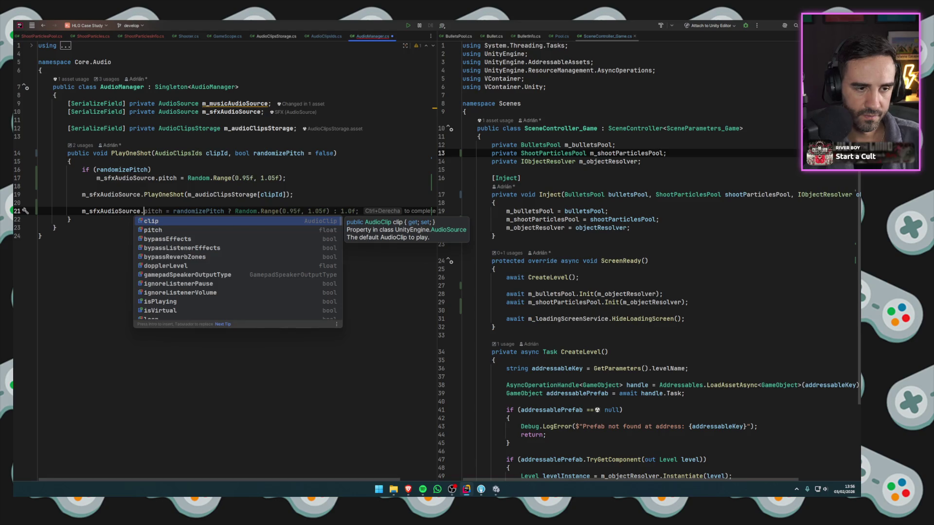
Dismiss the member suggestions and select the unfinished m_sfxAudioSource reference on line 21.
scroll(339, 233, down, 5)
scroll(339, 233, down, 15)
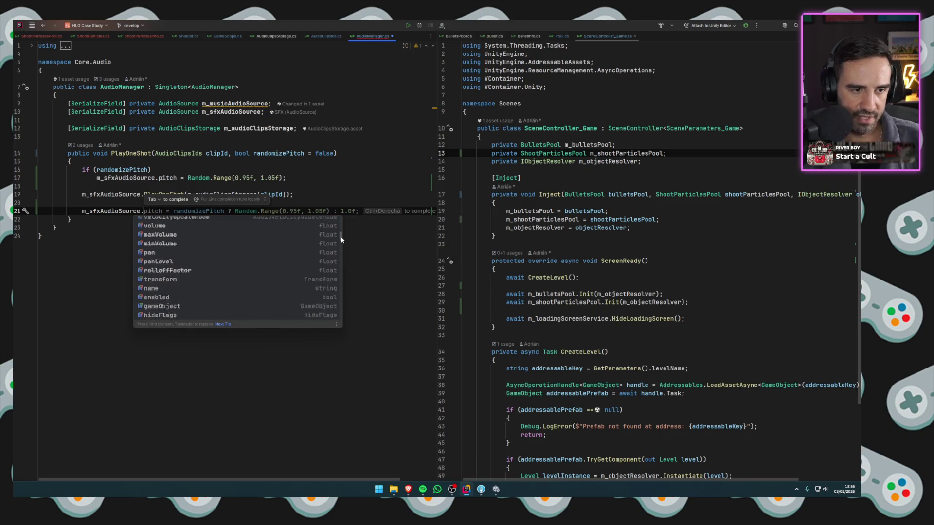
scroll(353, 219, up, 20)
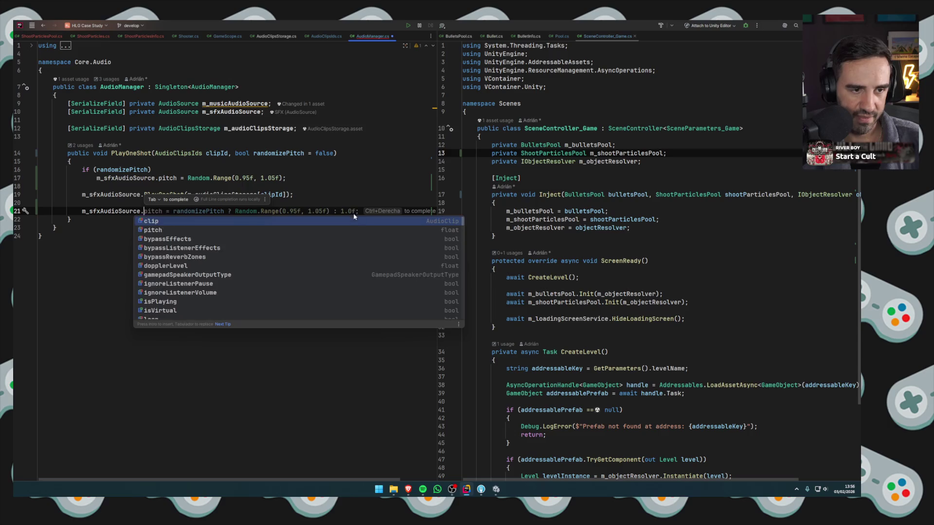
key(Escape)
drag(144, 211, 82, 211)
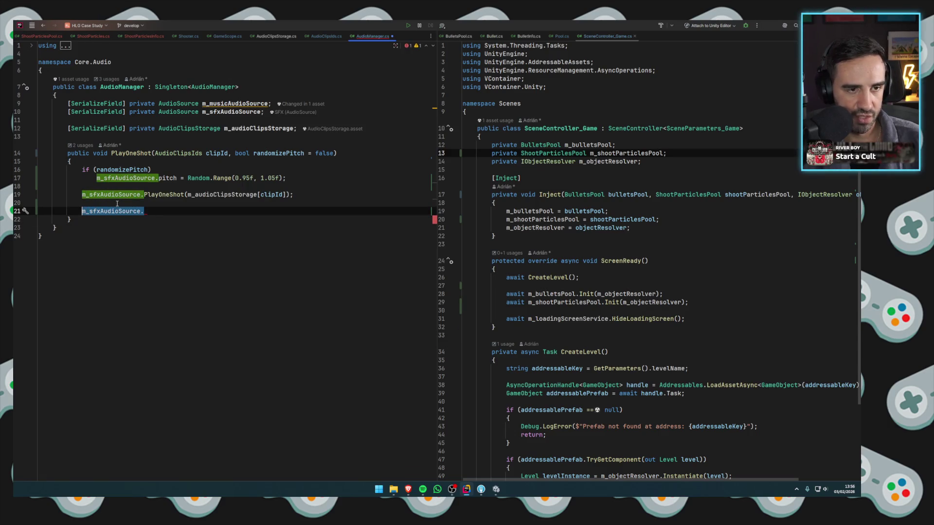
Delete the unfinished reference and draft an empty IEnumerator RestoreSourcePitch() coroutine after PlayOneShot.
key(BackSpace)
key(Down)
key(End)
key(Return)
key(Return)
text(private co)
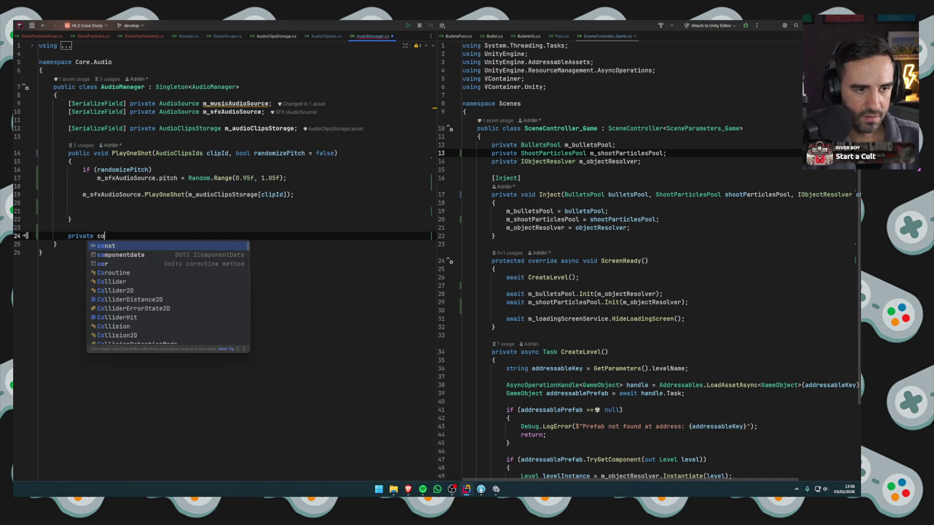
key(BackSpace)
key(BackSpace)
text(ienumeraot)
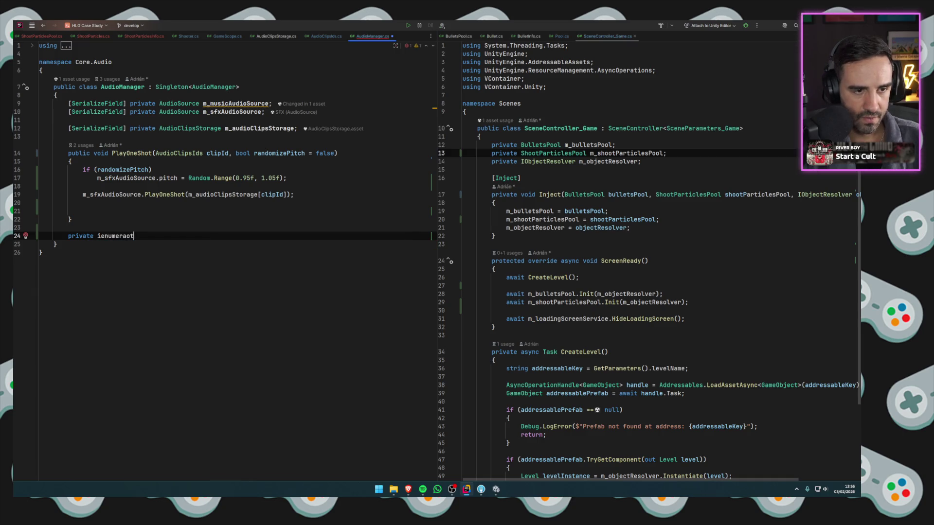
key(Return)
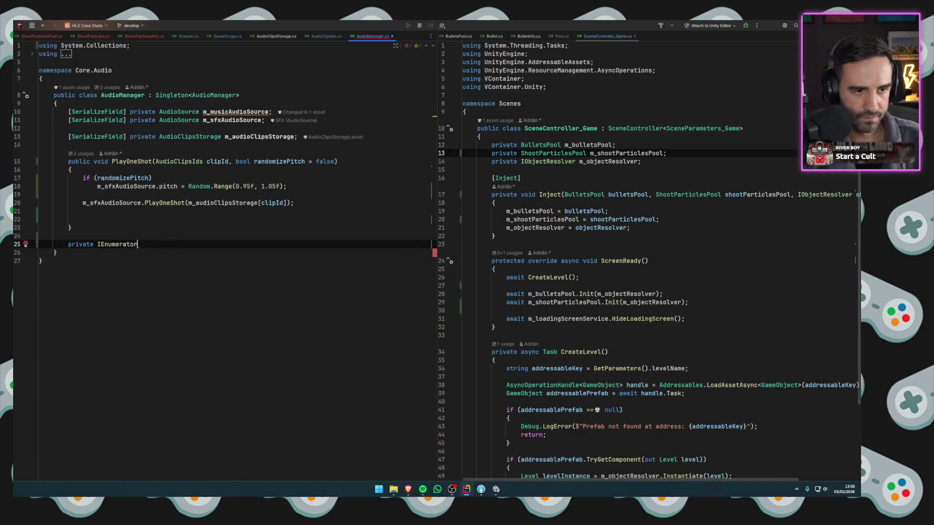
text(Resto)
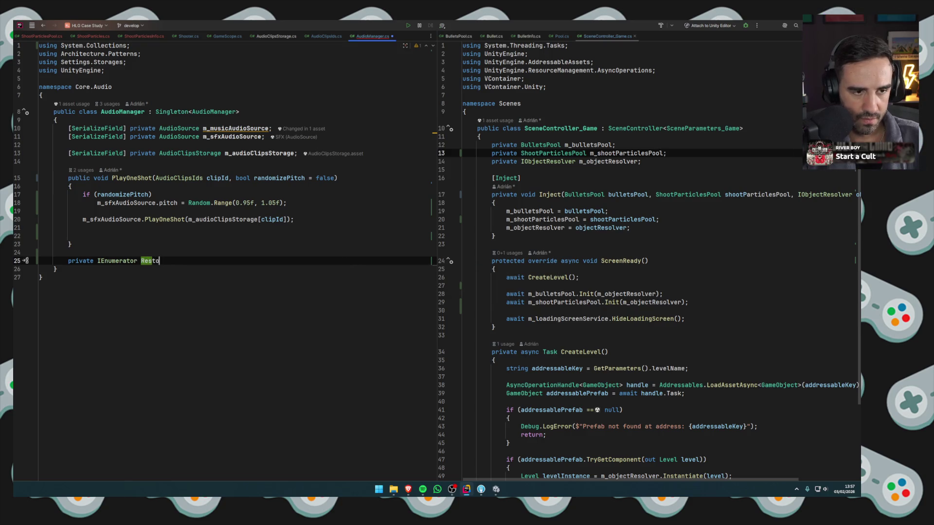
text(reSource)
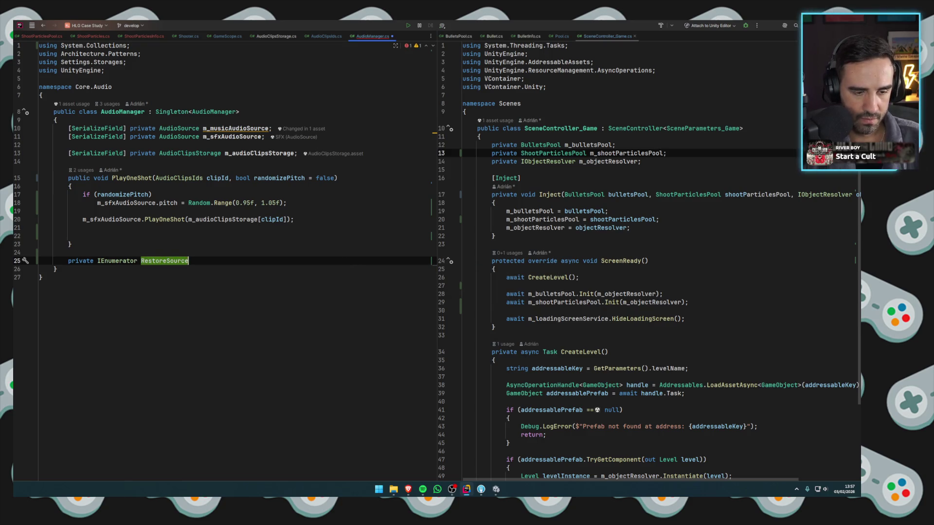
text(()
key(ctrl+shift+Return)
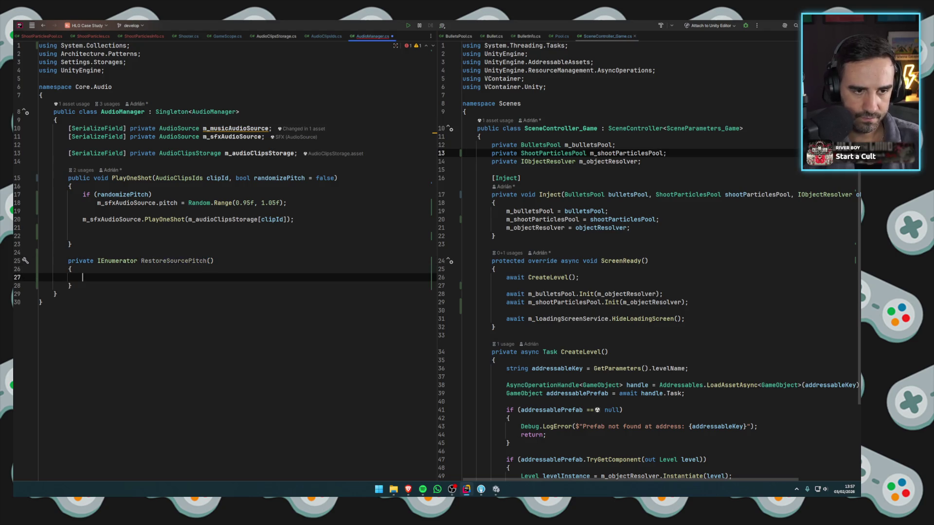
Remove the empty RestoreSourcePitch method and reformat to drop the unused import.
click(210, 269)
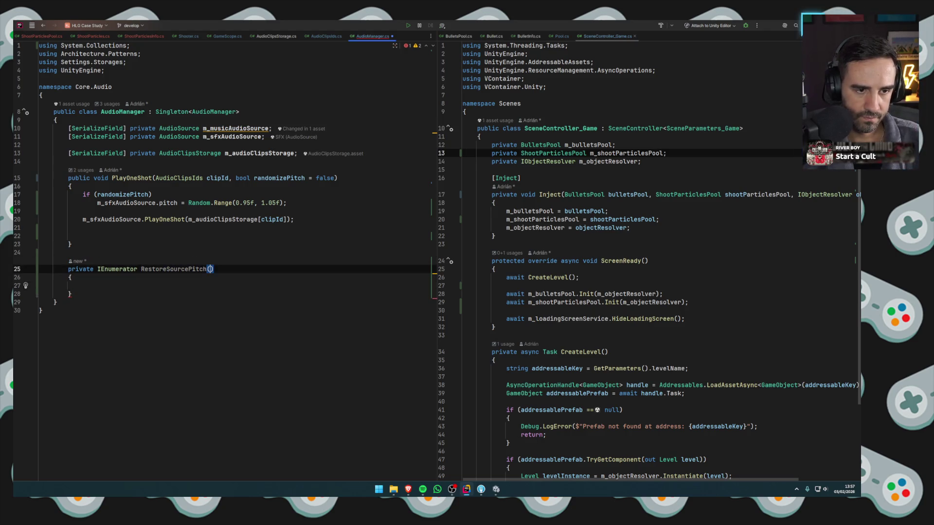
key(ctrl+space)
key(Escape)
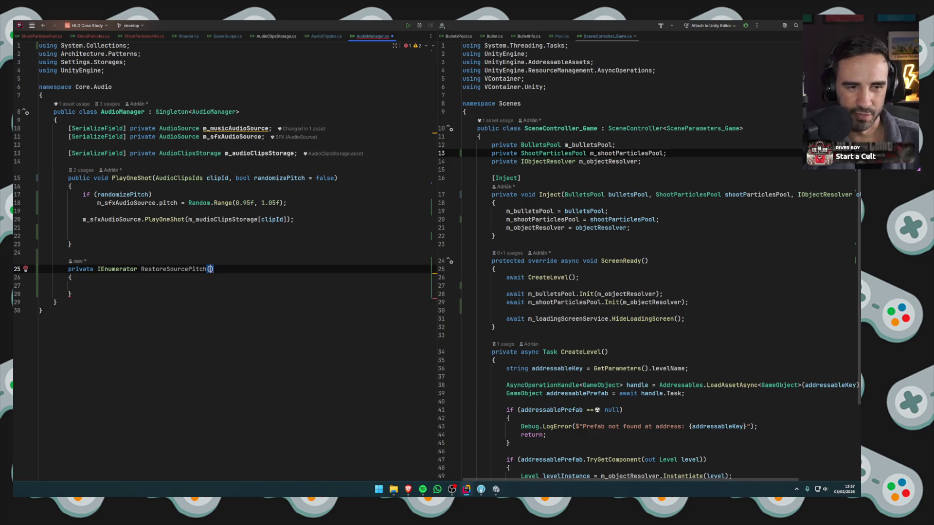
drag(119, 296, 92, 237)
key(BackSpace)
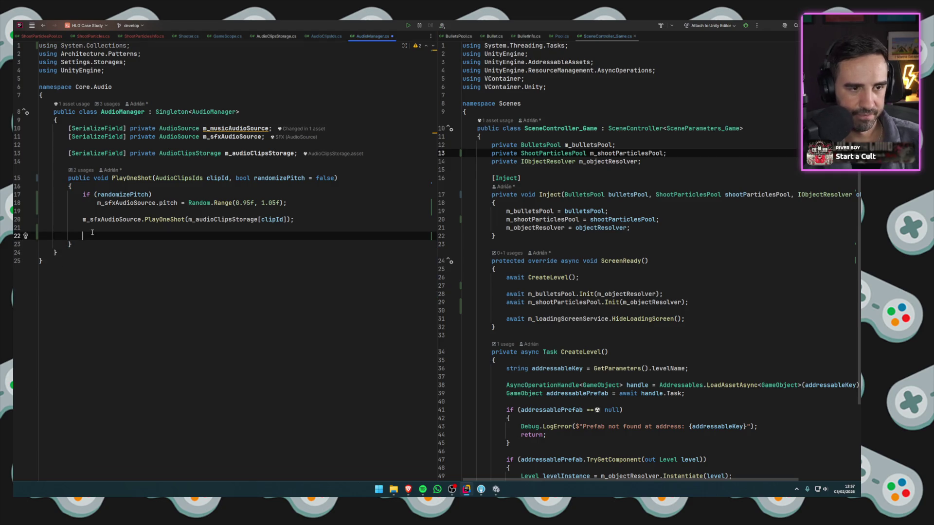
key(ctrl+alt+l)
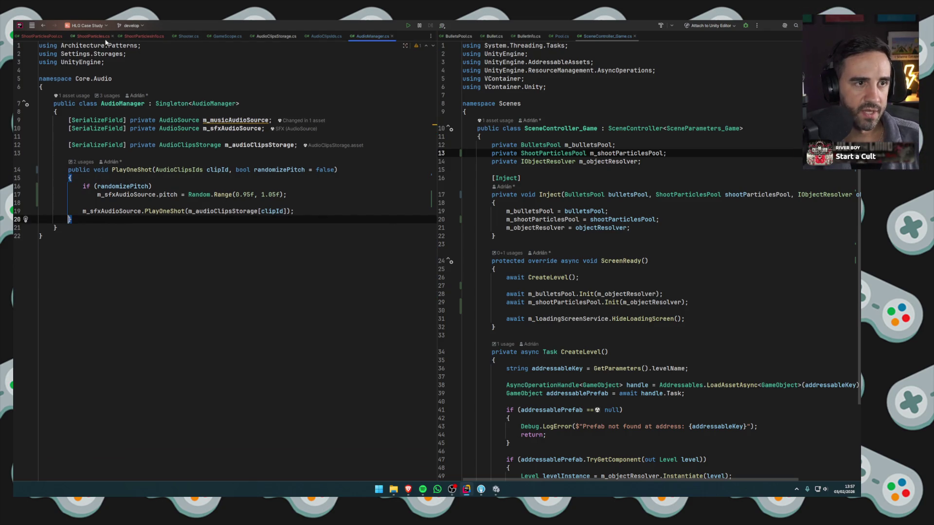
In Shooter.cs, add ', true' after AudioClipsIds.Shoot in the PlayOneShot call, then return to Unity.
click(186, 36)
click(282, 294)
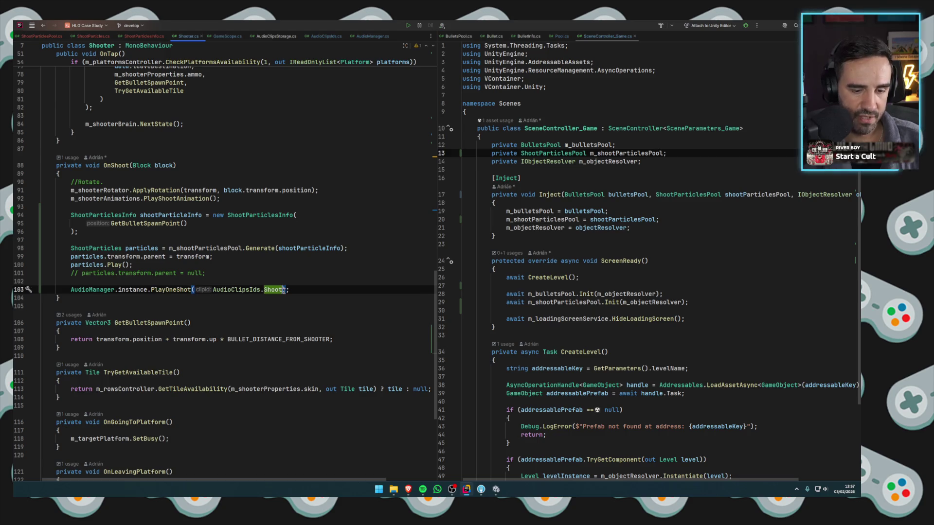
text(, true)
click(293, 274)
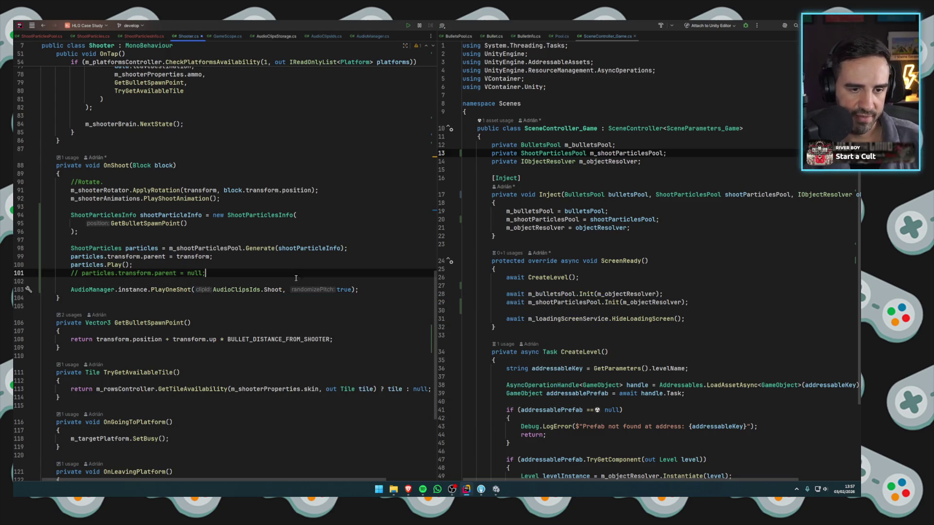
key(alt+Tab)
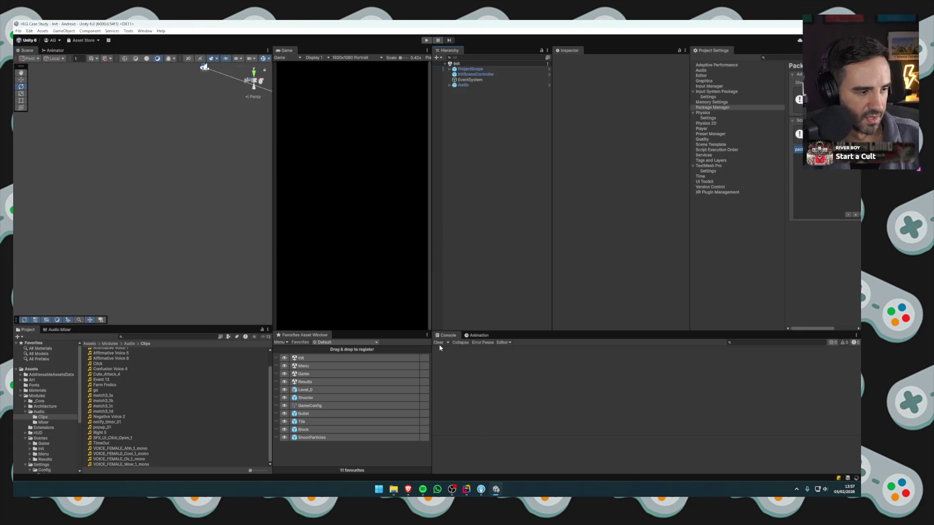
Clear the Console, play-test level 1, then open the Master mixer from Assets/Audio/Mixer.
click(439, 344)
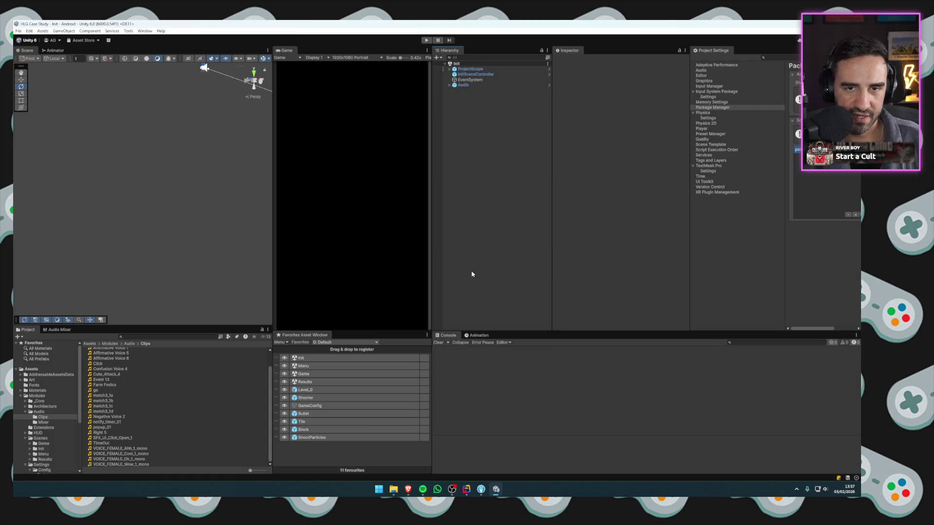
click(426, 40)
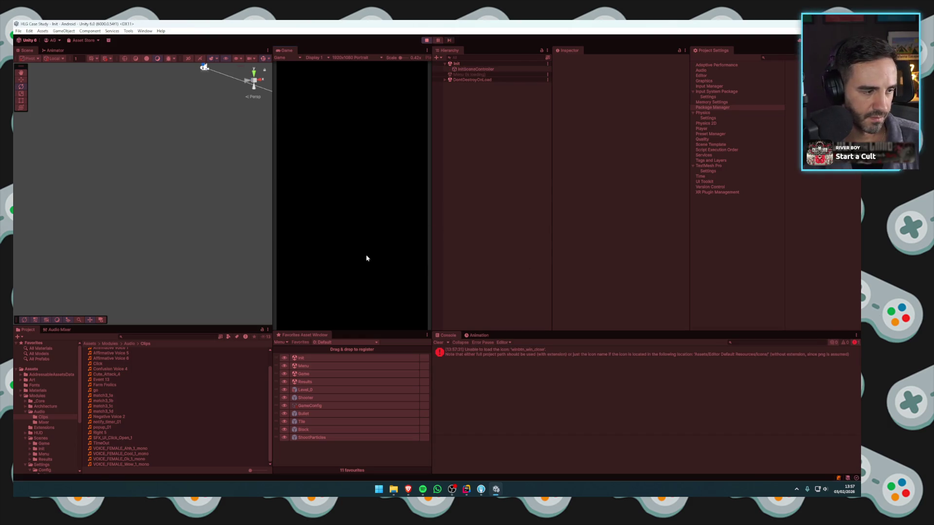
click(353, 281)
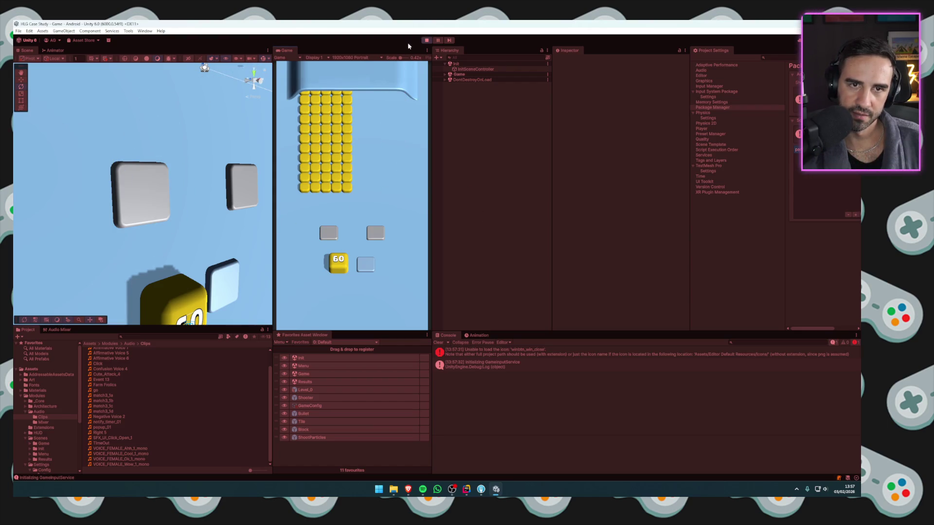
click(426, 40)
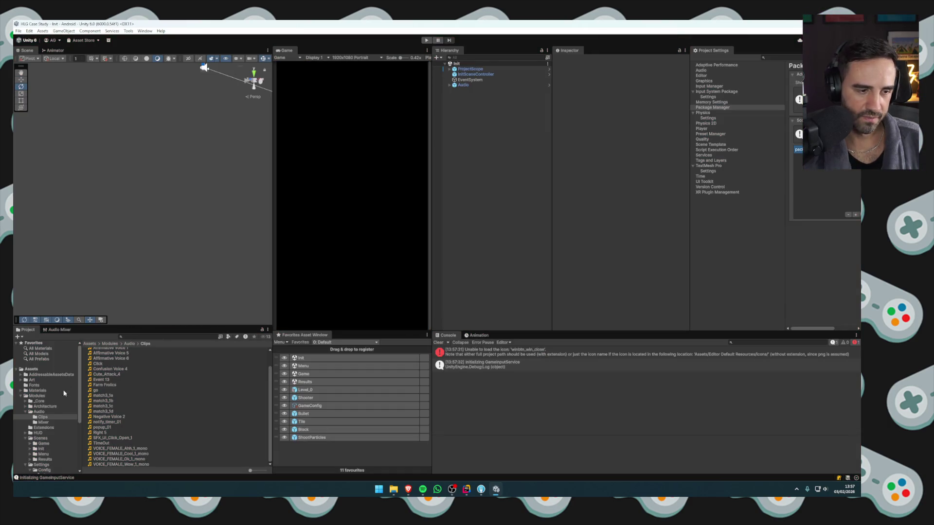
click(42, 422)
double_click(98, 351)
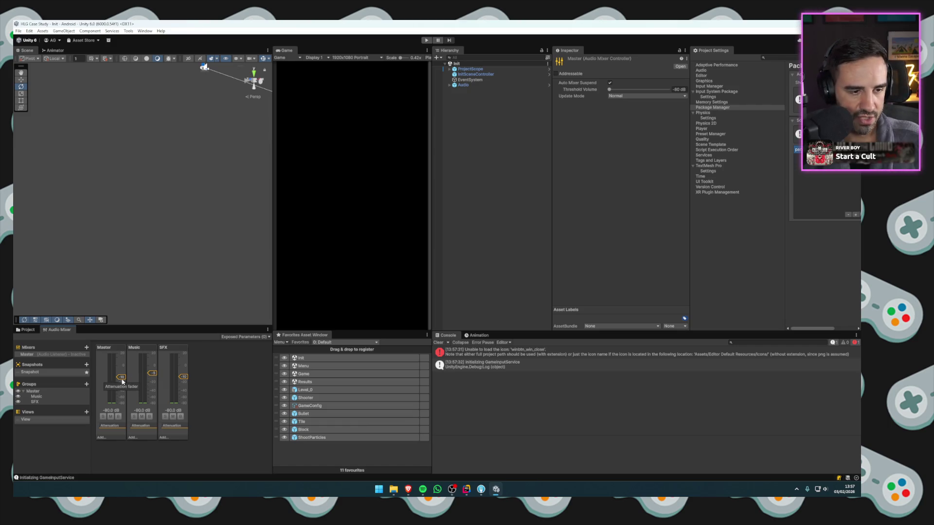
Raise the Master fader to about -8.6 dB and play-test level 1 firing the yellow 60 shooter.
drag(122, 382, 135, 370)
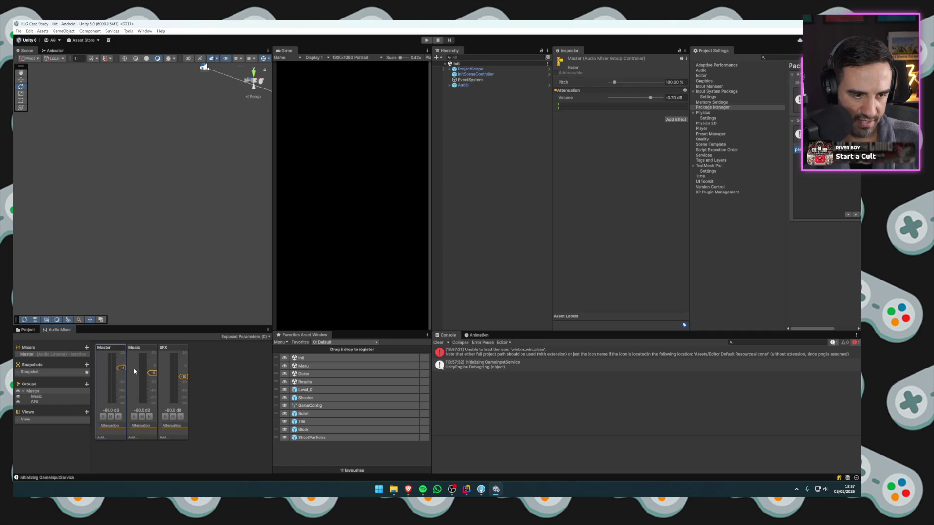
click(439, 344)
key(ctrl+p)
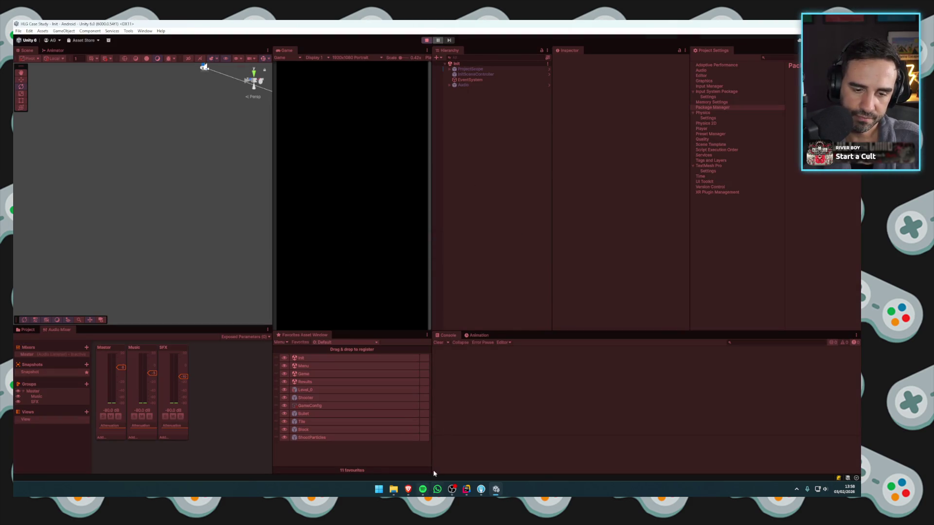
click(384, 289)
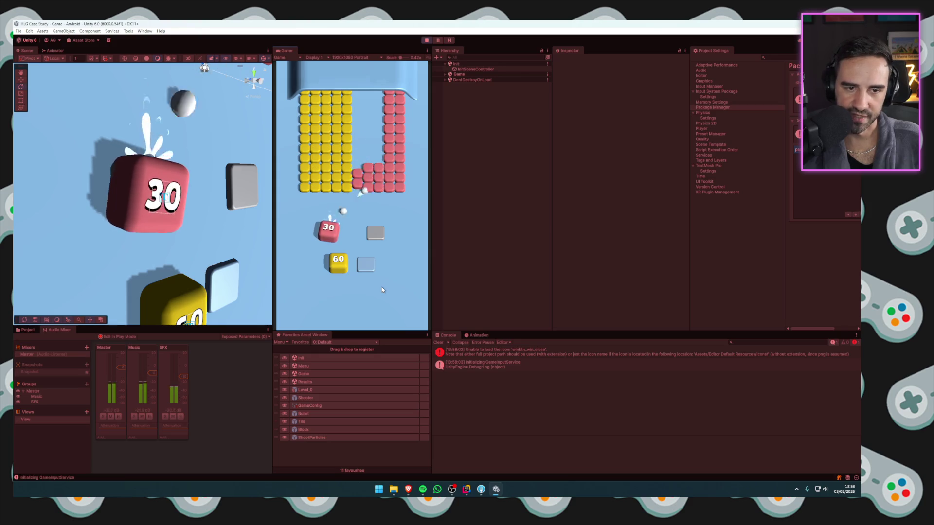
click(338, 263)
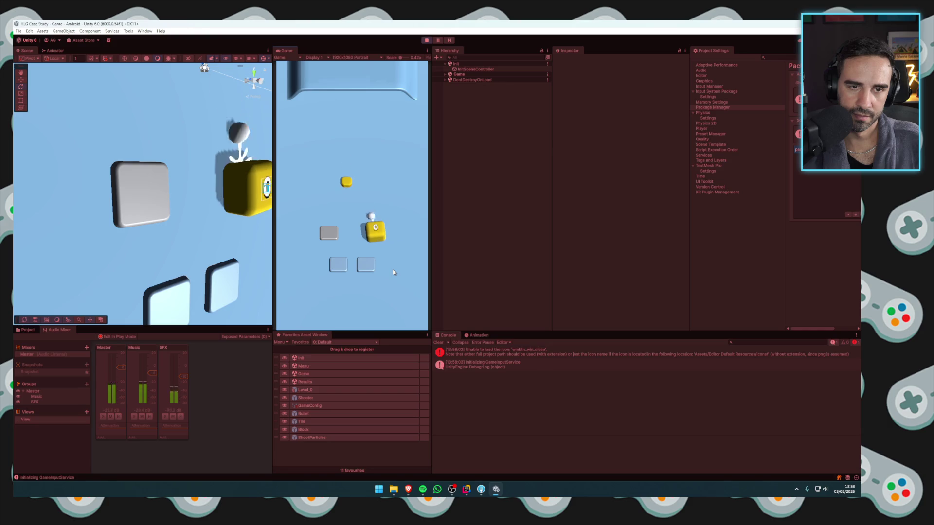
click(427, 40)
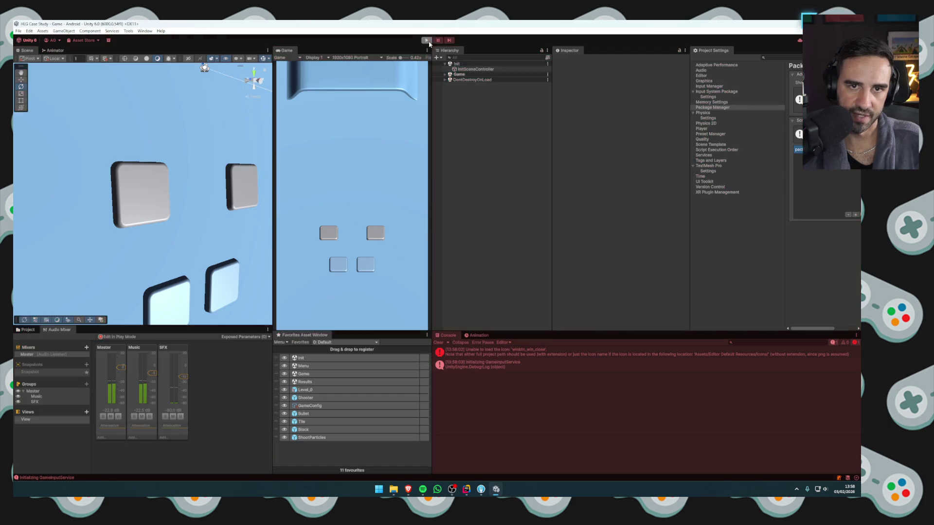
Clear the Console and bring up Fork's list of unstaged changes.
click(438, 342)
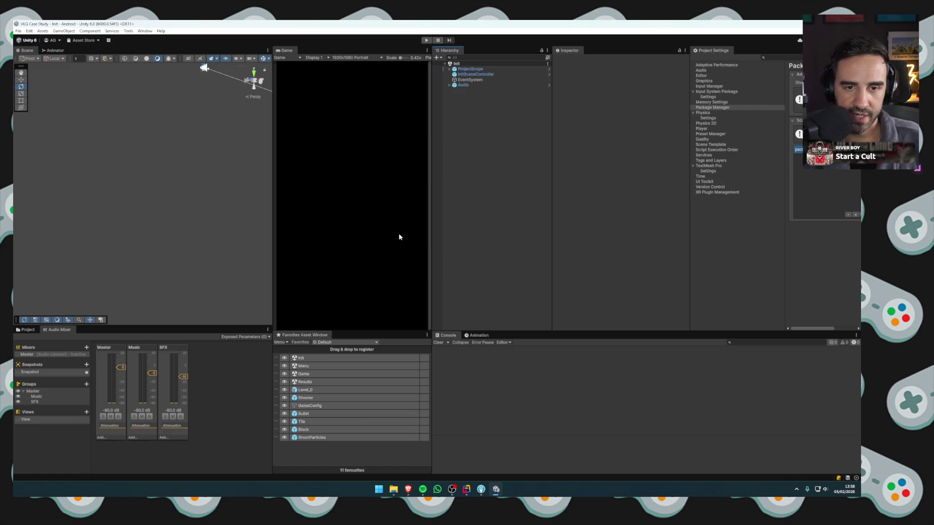
click(487, 489)
click(266, 172)
Stage all 49 changed files and review the ShootParticlesPool.prefab.meta diff.
key(ctrl+a)
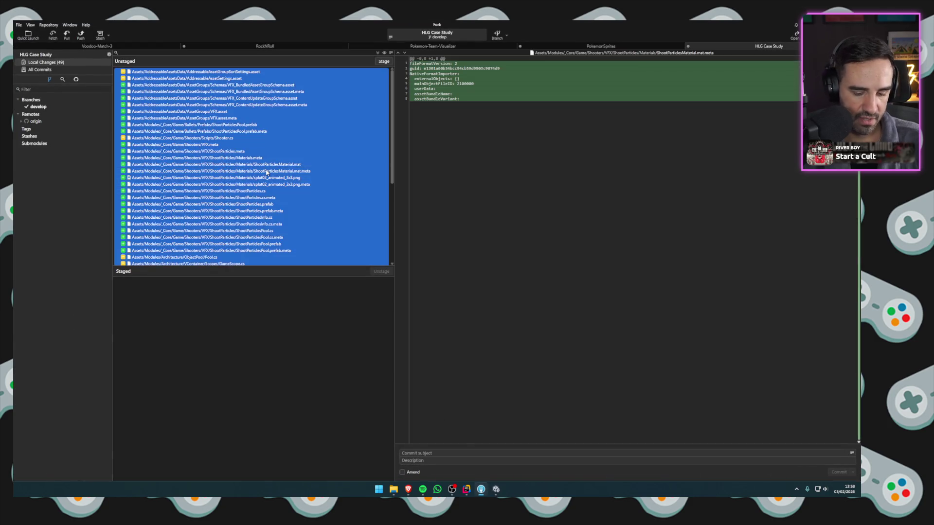
key(space)
click(225, 341)
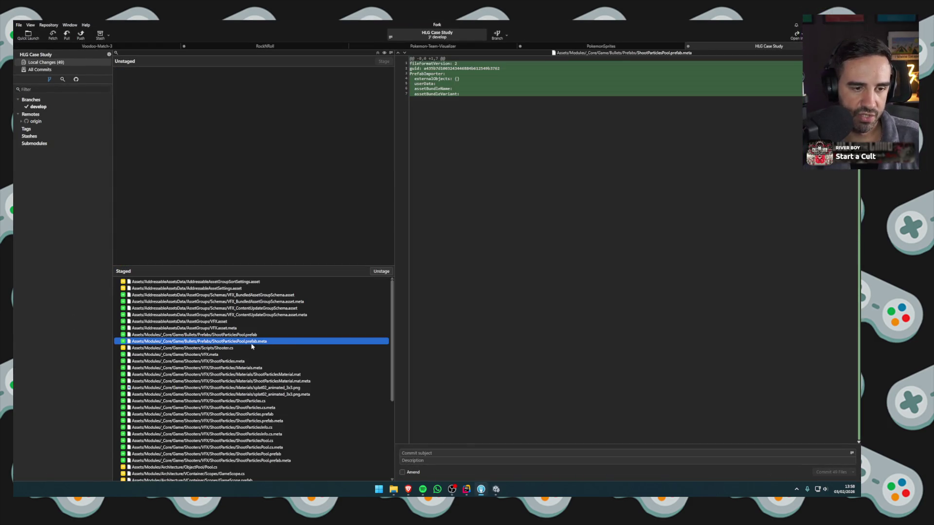
scroll(386, 341, down, 5)
scroll(385, 389, up, 5)
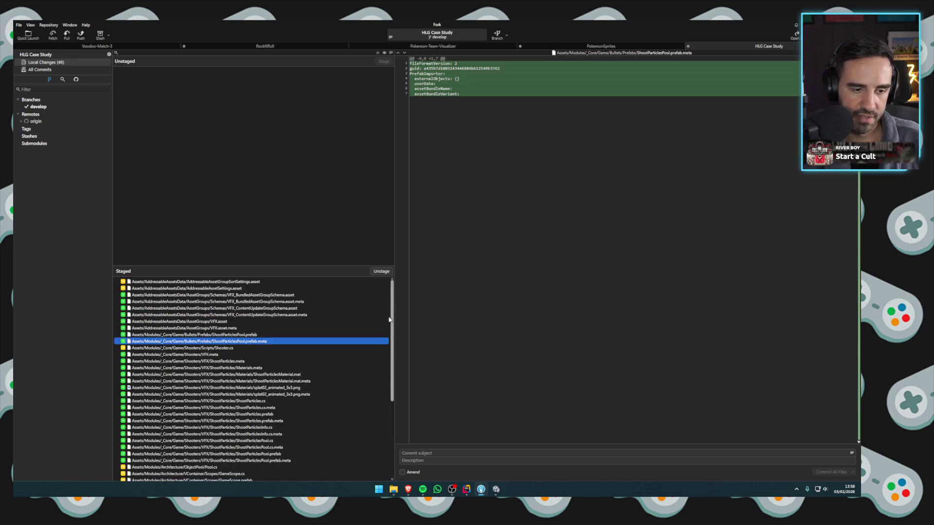
scroll(383, 433, down, 5)
scroll(384, 433, up, 5)
Commit as 'Particles and audio', push develop to origin, and return to Unity.
click(441, 452)
text(Part)
text(adio)
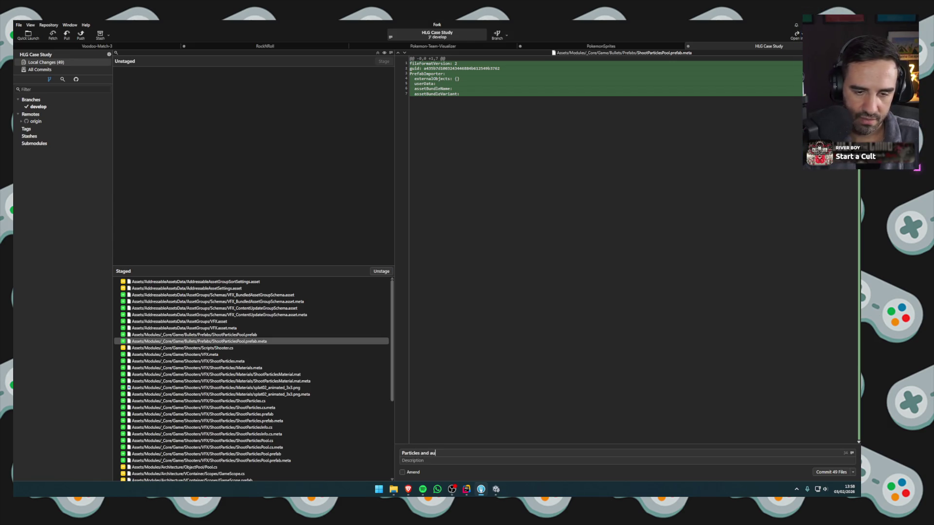
text(d)
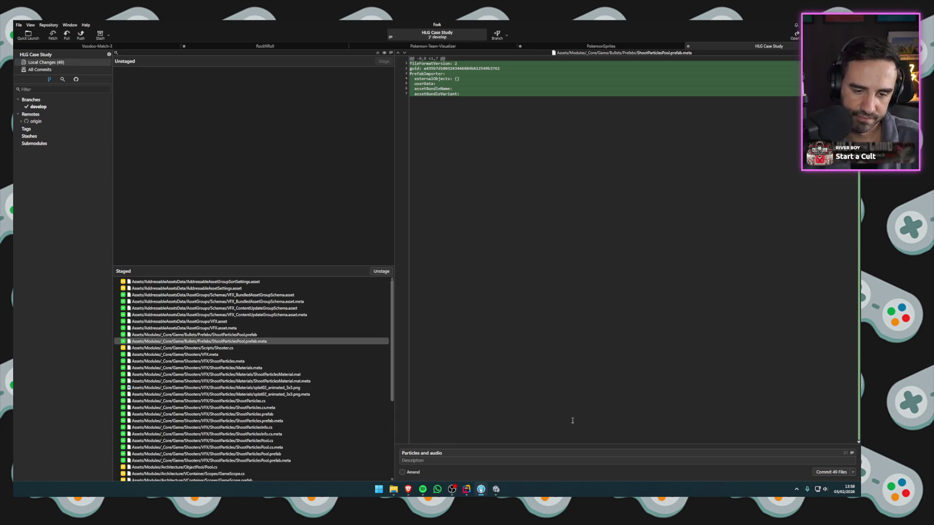
click(819, 472)
click(80, 34)
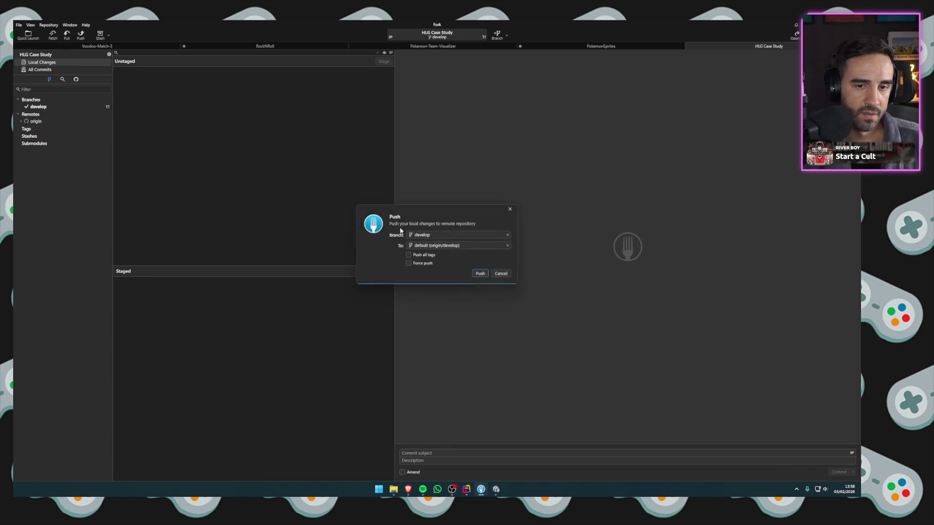
click(479, 274)
key(alt+Tab)
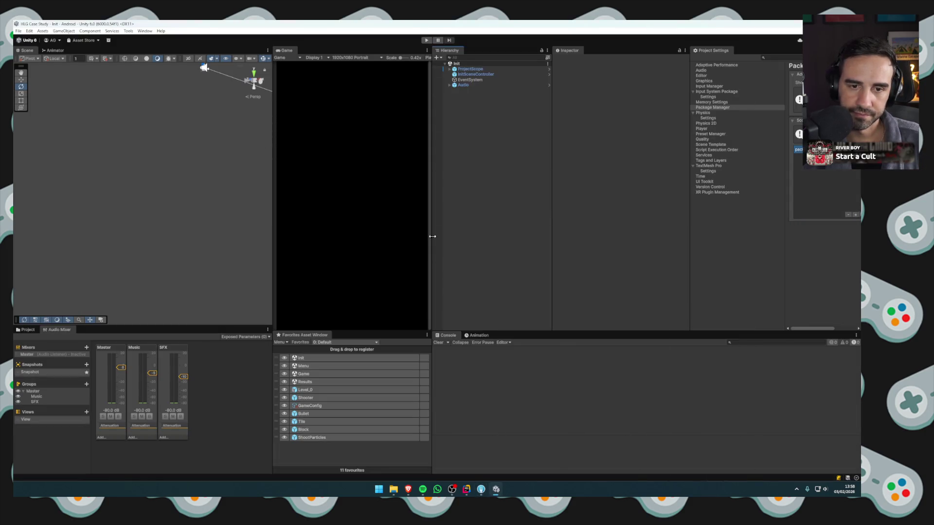